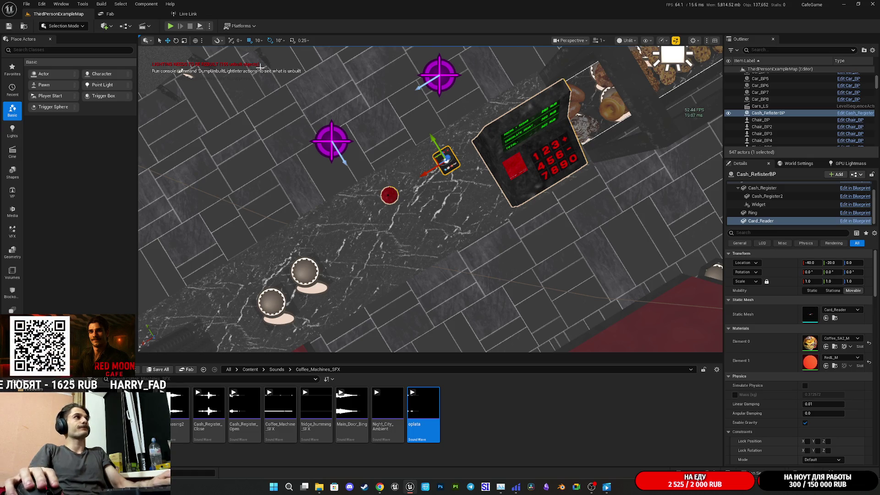
# Close the floating Films & TV video preview and start Play-in-Editor on ThirdPersonExampleMap
pyautogui.moveTo(608, 491)
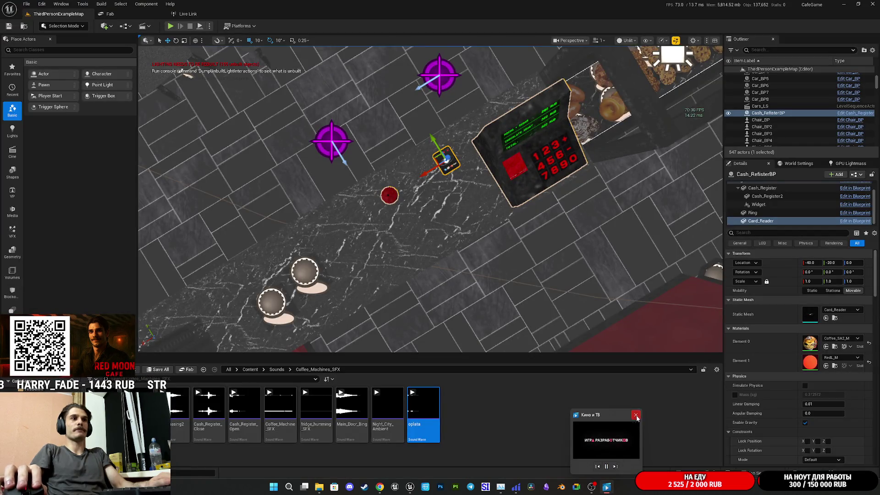
pyautogui.click(636, 415)
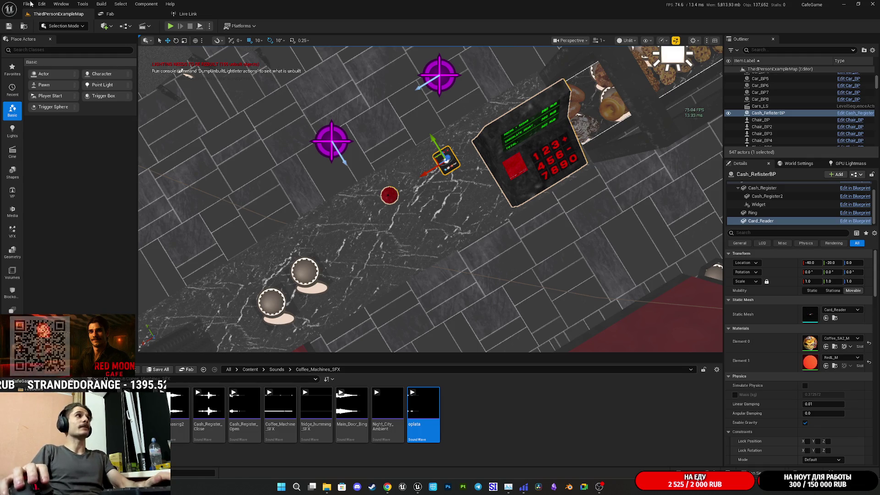
pyautogui.hotkey('alt', 'p')
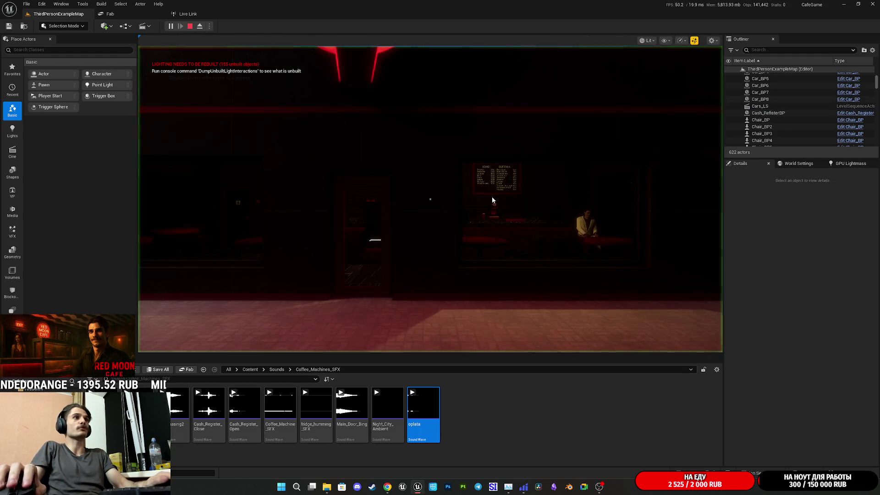
# Go fullscreen and walk along the counter past the pastry display to the cash register
pyautogui.press('F11')
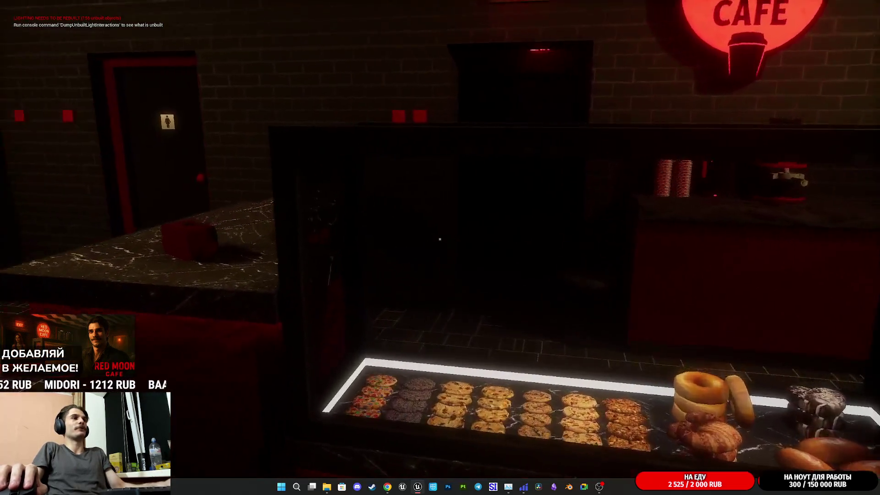
pyautogui.press('w')
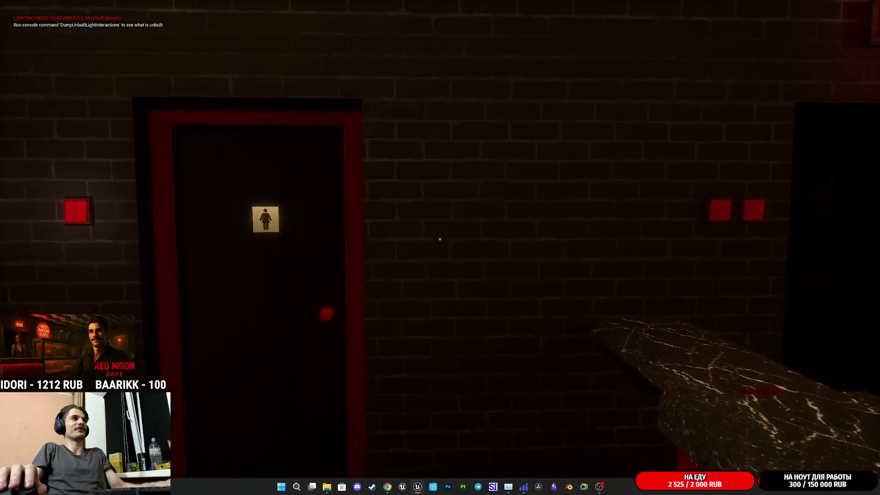
pyautogui.press('w')
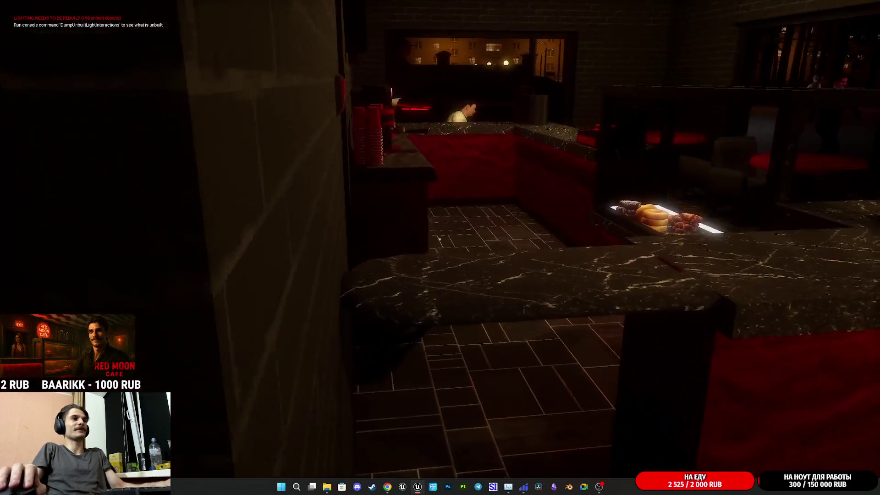
pyautogui.press('w')
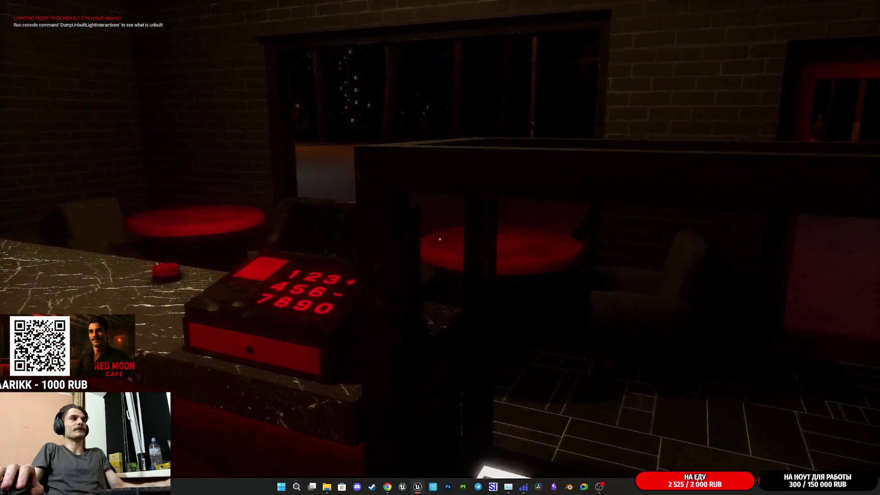
pyautogui.press('s')
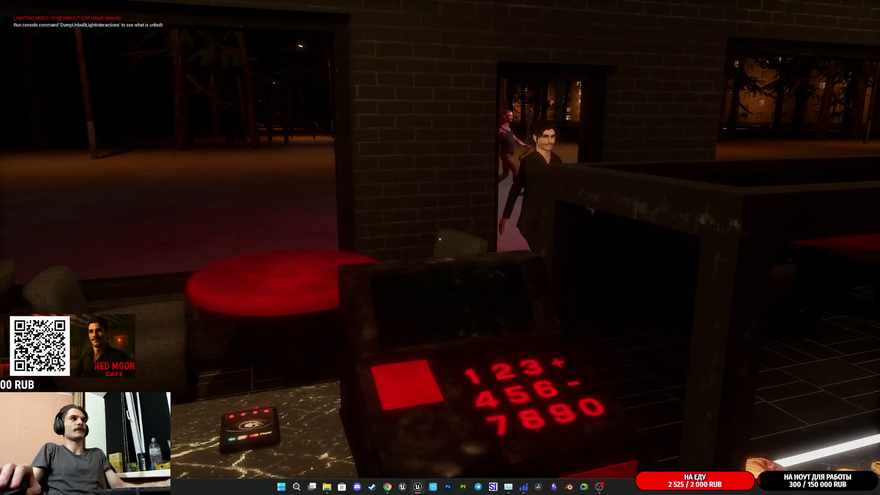
# Pick up the paper cup, set it on the counter, and head toward the seated customer's table
pyautogui.press('e')
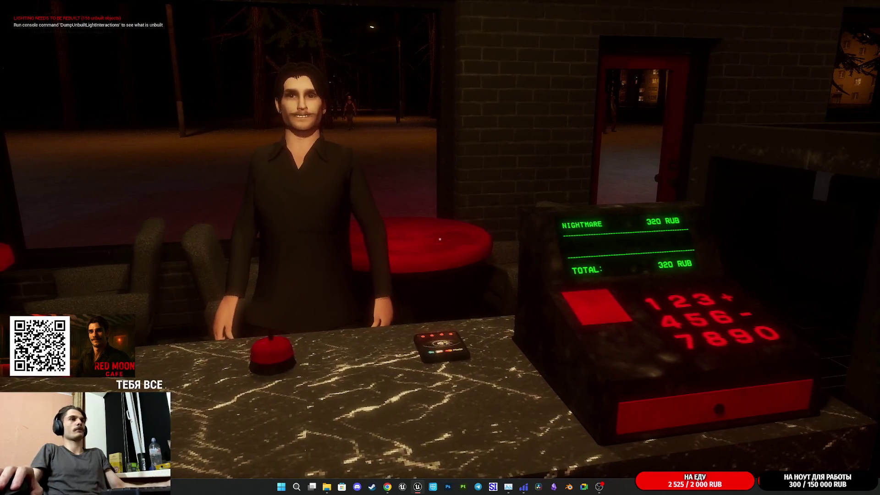
pyautogui.press('e')
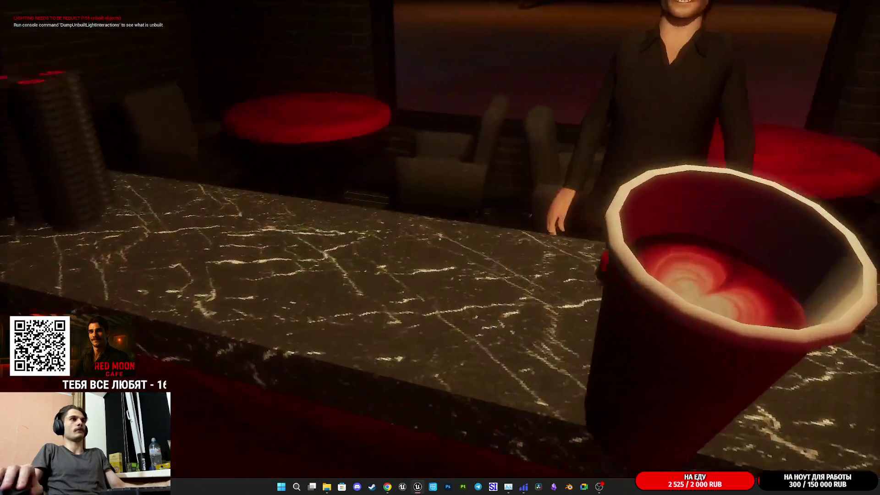
pyautogui.click(439, 239)
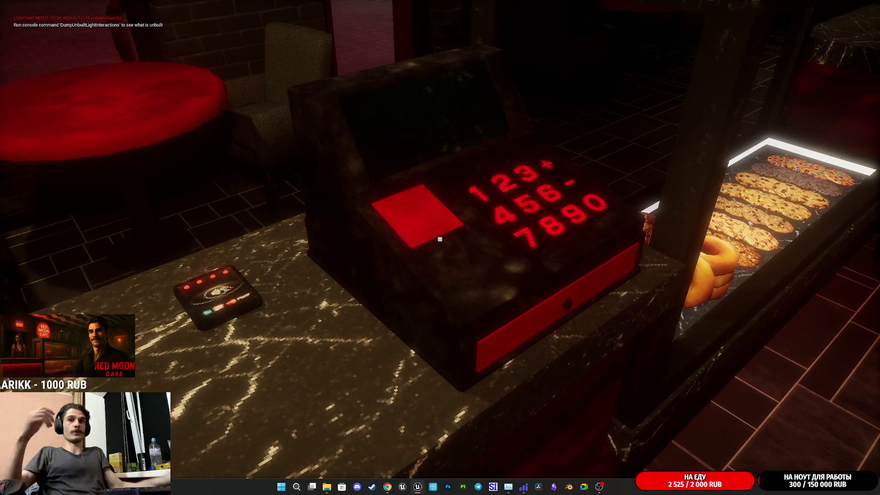
pyautogui.press('w')
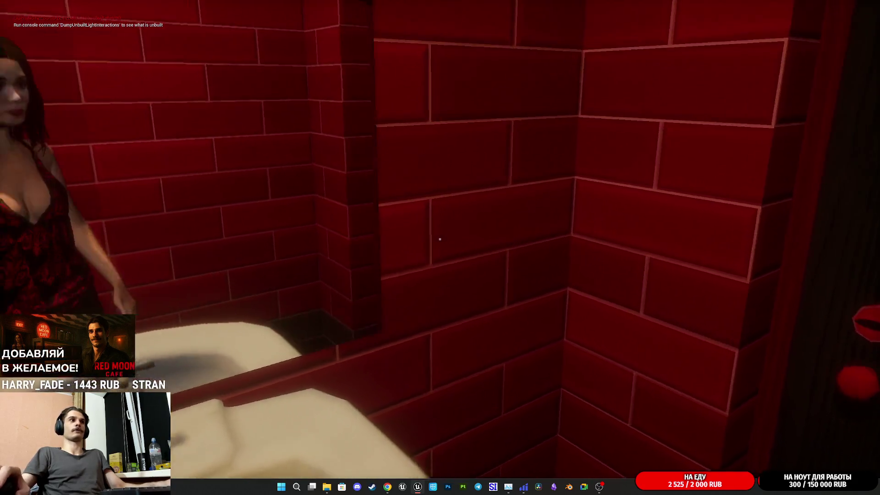
# Open the door into the café hall and walk behind the counter to the pastry display
pyautogui.press('e')
pyautogui.press('w')
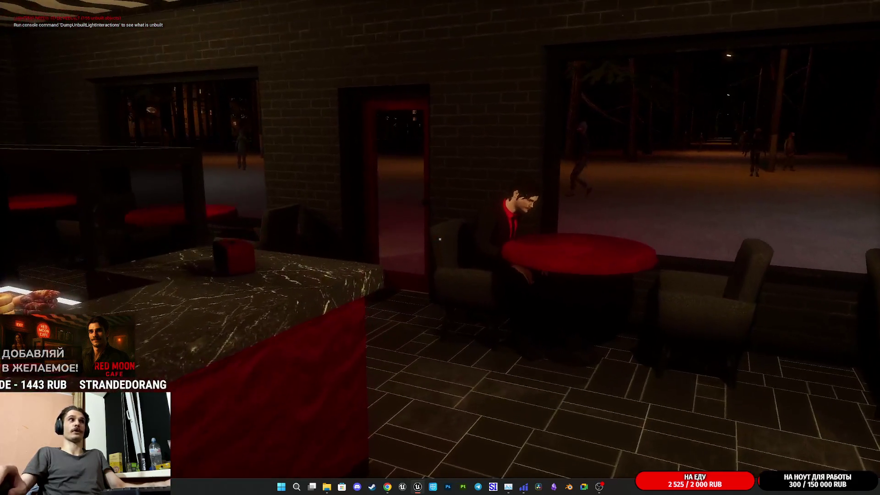
pyautogui.press('w')
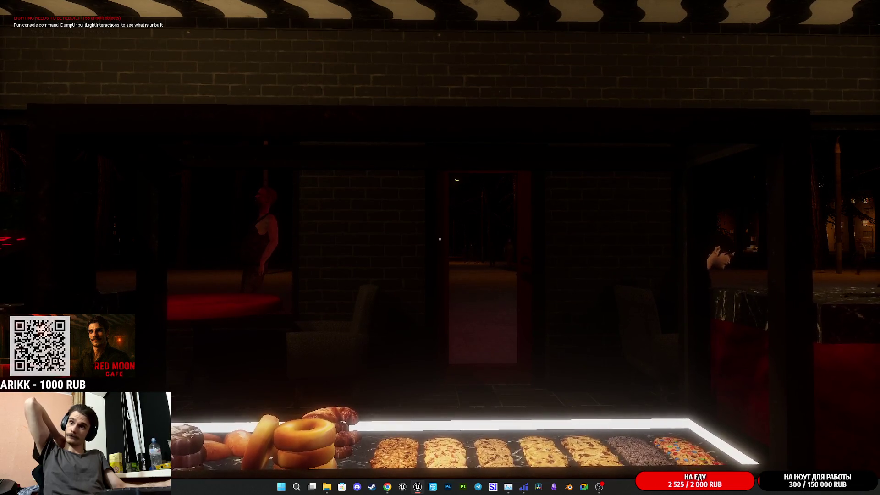
# Take the Iced Latte +Sugar order for 240 RUB at the register, then walk to the red table
pyautogui.moveTo(439, 239)
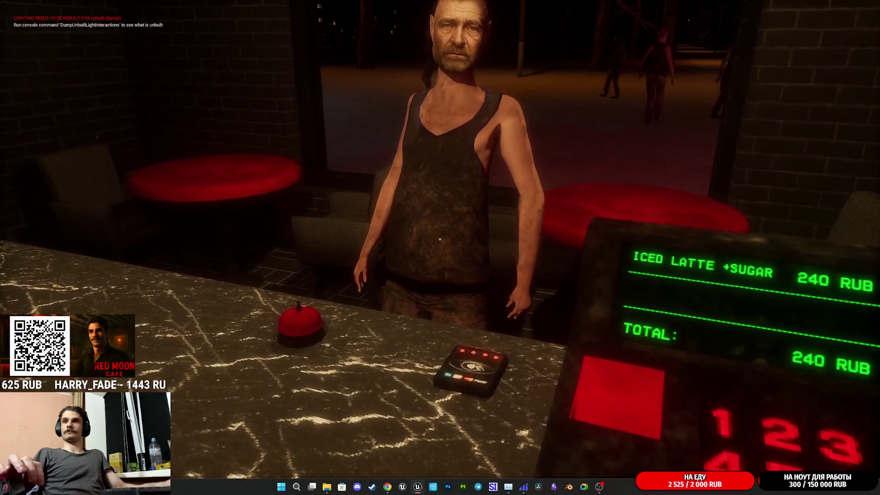
pyautogui.press('a')
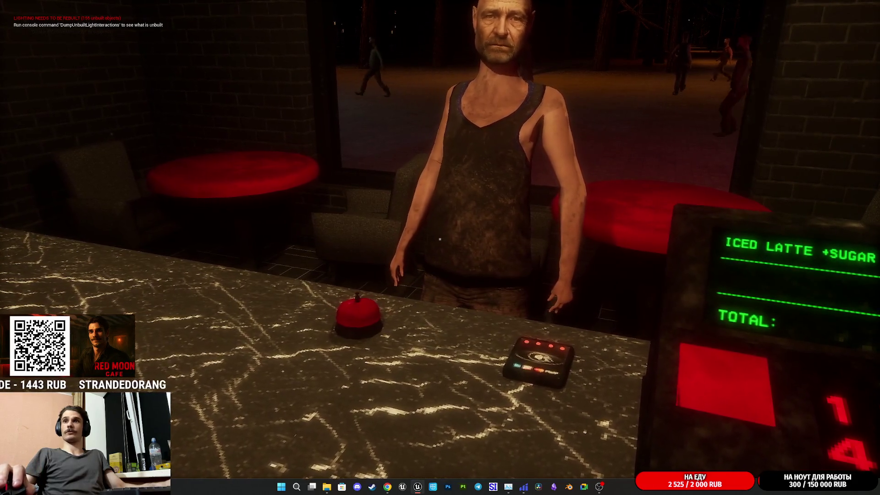
pyautogui.press('d')
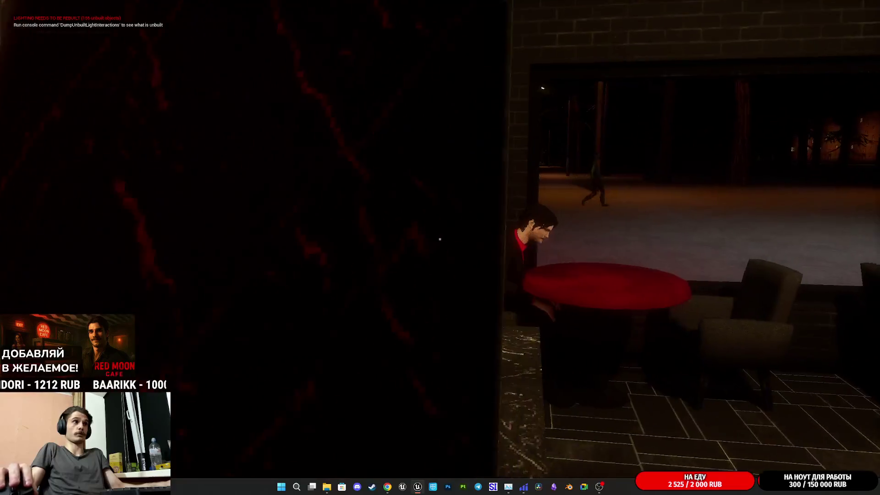
pyautogui.press('w')
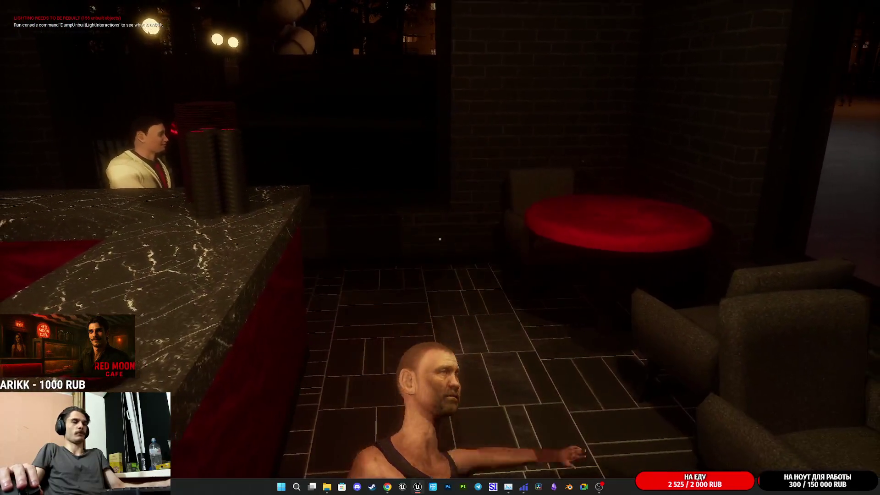
pyautogui.press('w')
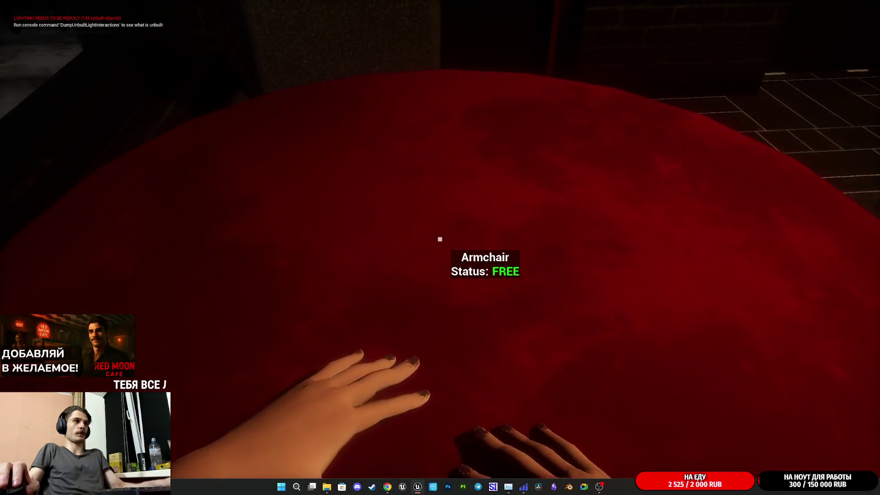
# Sit in and leave the red armchair, walk to the register, ring the bell, and exit play
pyautogui.press('e')
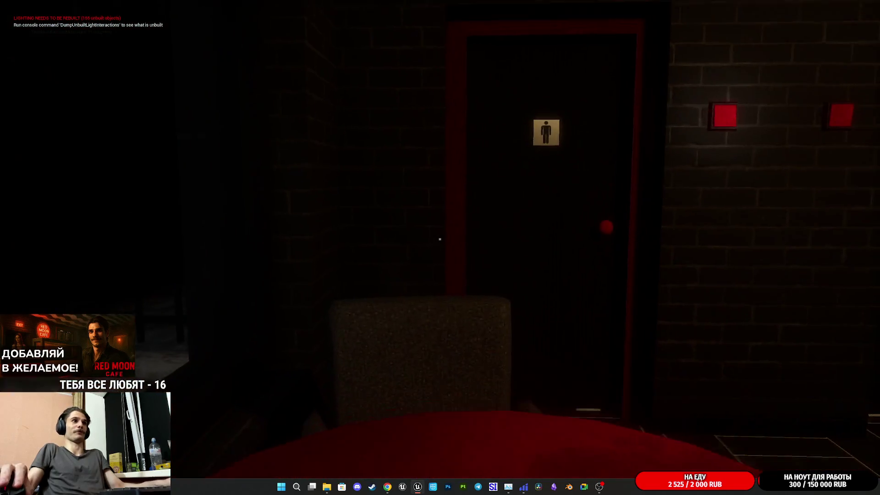
pyautogui.press('e')
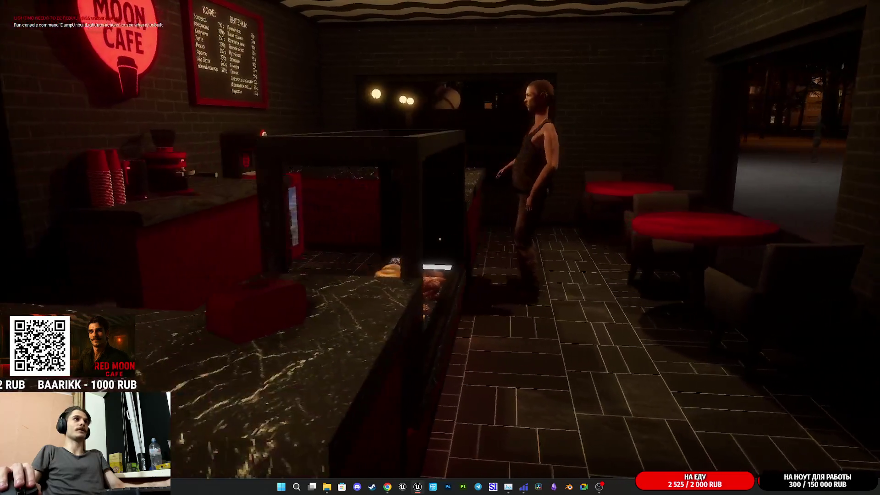
pyautogui.press('w')
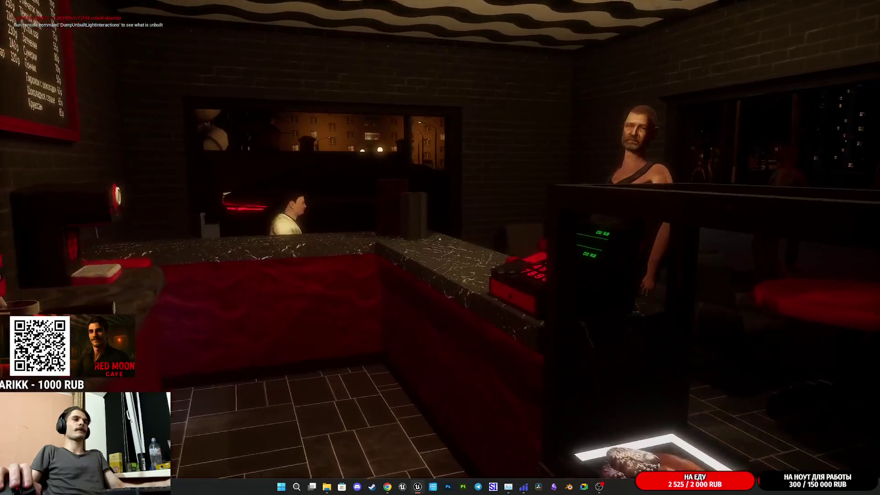
pyautogui.press('w')
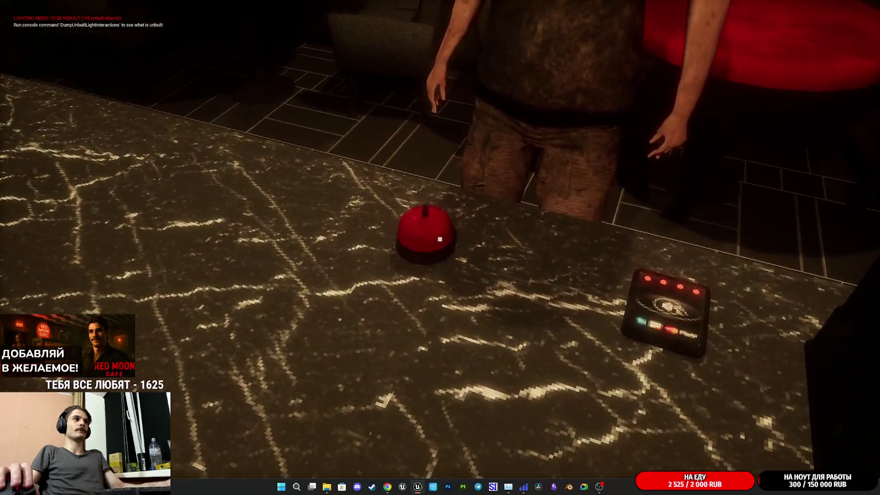
pyautogui.click(440, 239)
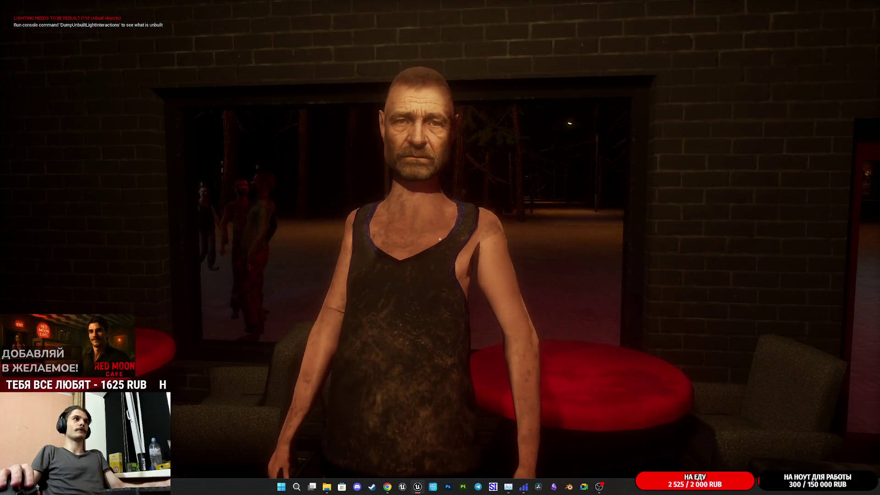
pyautogui.press('Escape')
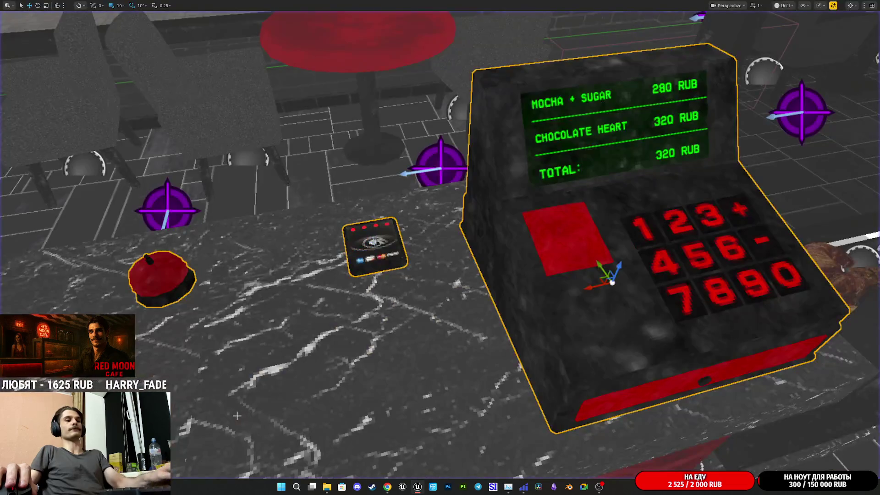
# Select the ThirdPersonCharacter woman in the park and open her Blueprint Editor
pyautogui.moveTo(247, 320)
pyautogui.mouseDown()
pyautogui.moveTo(330, 312)
pyautogui.moveTo(446, 260)
pyautogui.mouseUp()
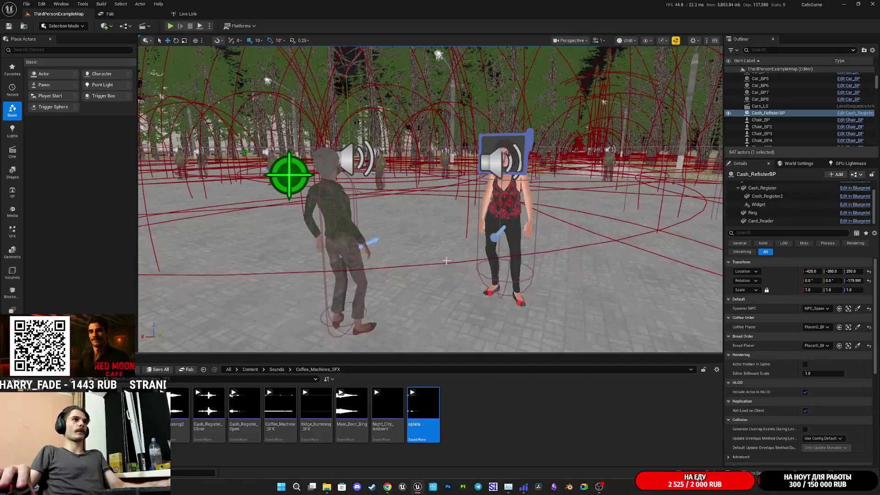
pyautogui.click(505, 200)
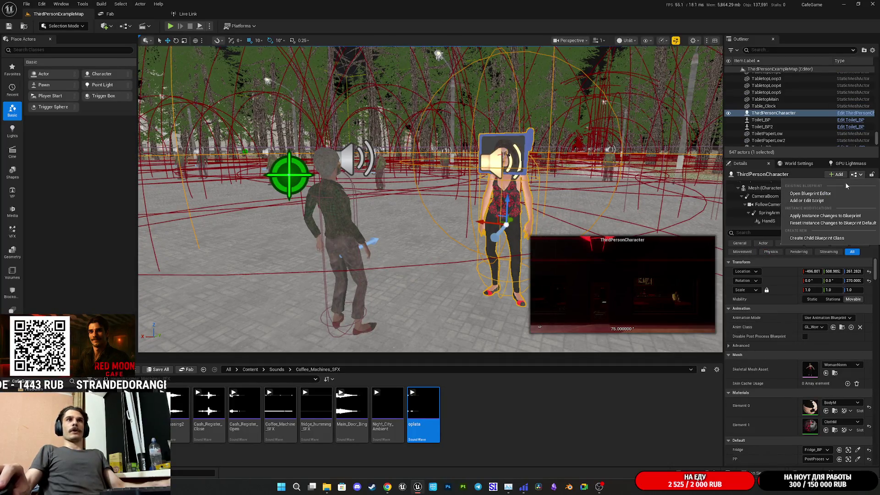
pyautogui.click(833, 188)
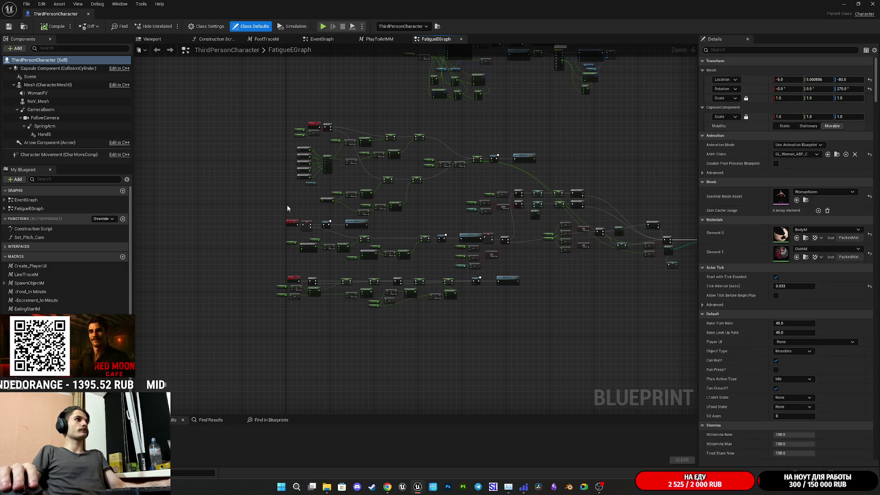
# In the EventGraph, rearrange the InputAction Eat and Kick nodes to clear space before the Kick chain
pyautogui.click(323, 38)
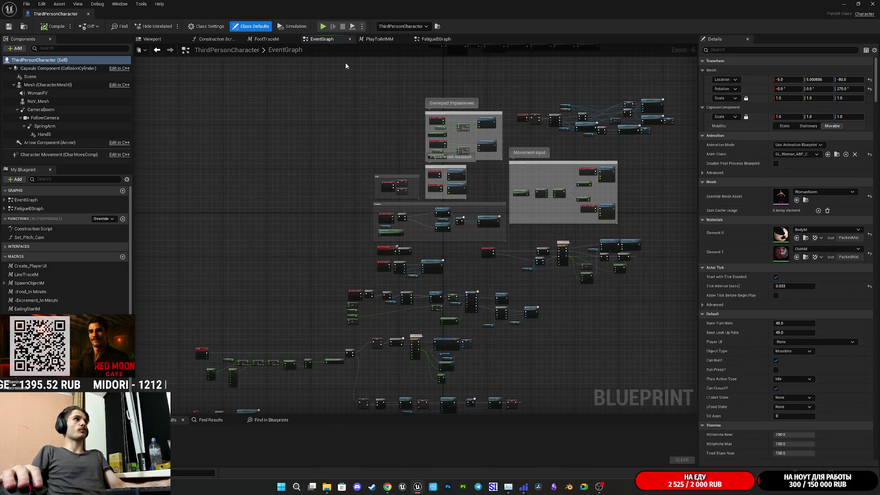
pyautogui.scroll(4, 501, 217)
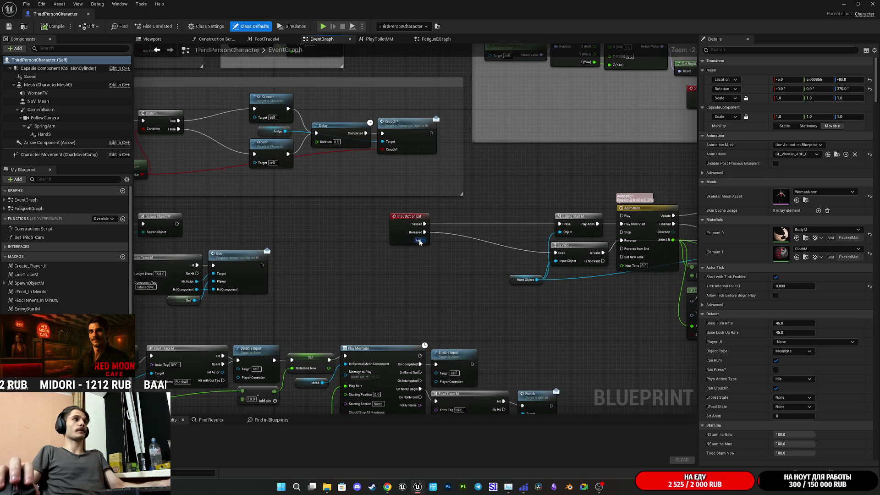
pyautogui.scroll(2, 420, 242)
pyautogui.moveTo(340, 245); pyautogui.dragTo(489, 246)
pyautogui.moveTo(483, 278); pyautogui.dragTo(412, 252)
pyautogui.scroll(-3, 398, 292)
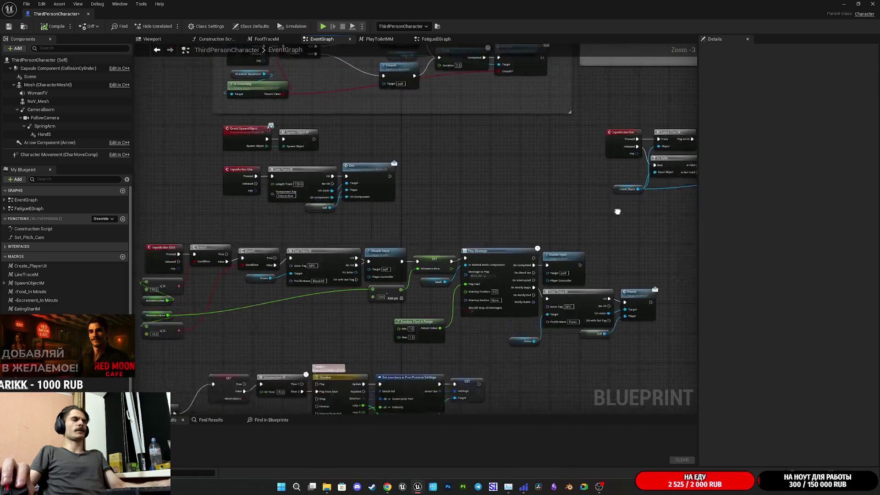
pyautogui.scroll(2, 255, 227)
pyautogui.scroll(2, 387, 194)
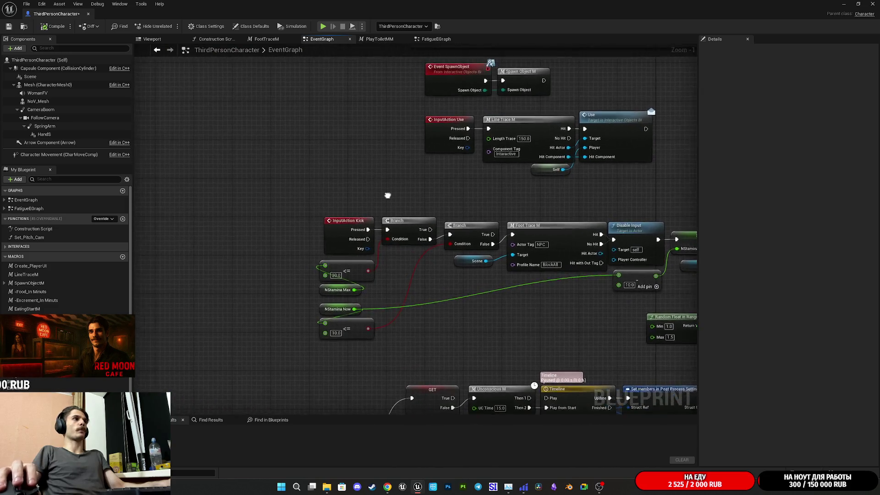
pyautogui.moveTo(340, 237); pyautogui.dragTo(257, 221)
pyautogui.click(365, 187)
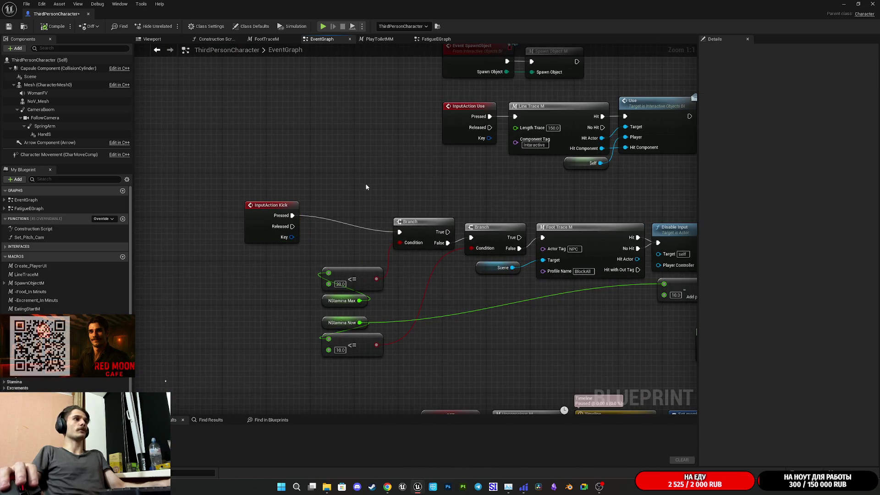
pyautogui.moveTo(322, 215); pyautogui.dragTo(380, 218)
pyautogui.click(317, 238)
pyautogui.moveTo(540, 265); pyautogui.dragTo(452, 272)
# Insert a Branch node right after InputAction Kick's Pressed output
pyautogui.moveTo(261, 224); pyautogui.dragTo(292, 230)
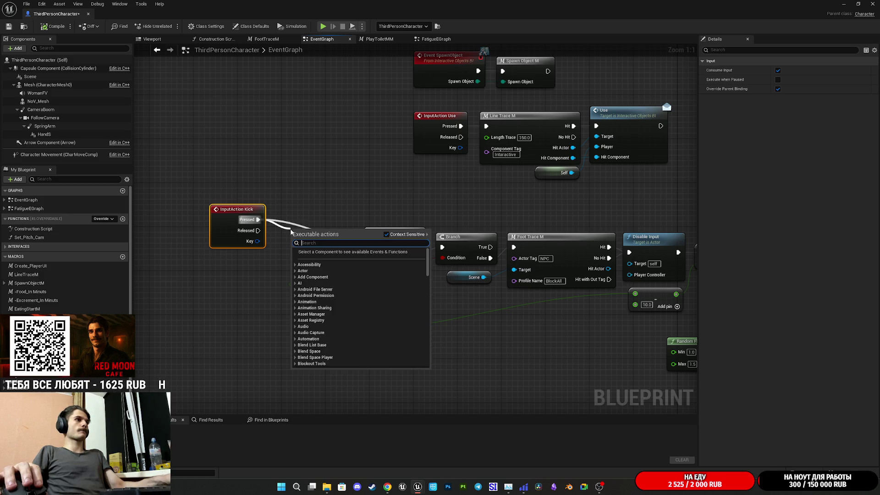
pyautogui.write('bra')
pyautogui.click(323, 292)
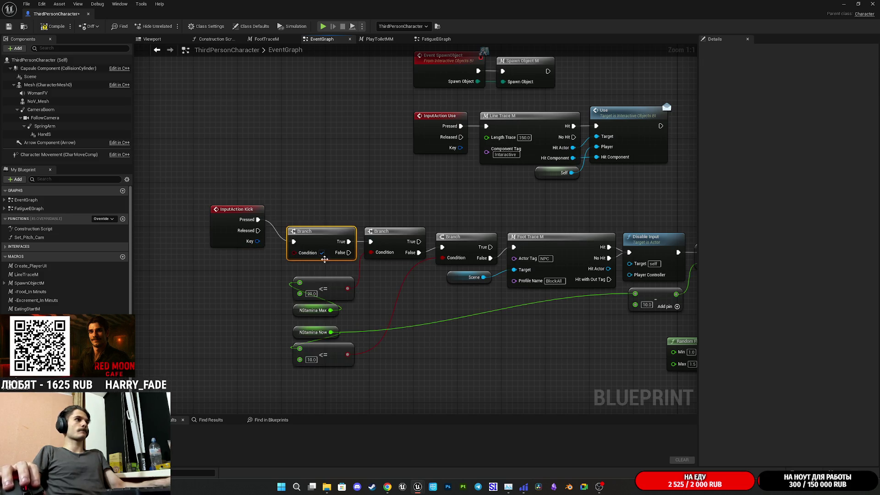
pyautogui.moveTo(231, 241); pyautogui.dragTo(247, 262)
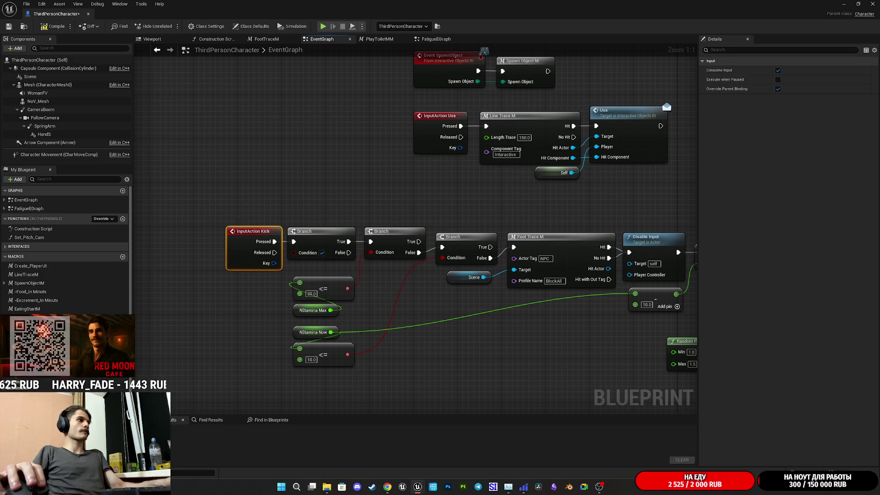
pyautogui.scroll(-5, 66, 250)
pyautogui.scroll(-1, 67, 250)
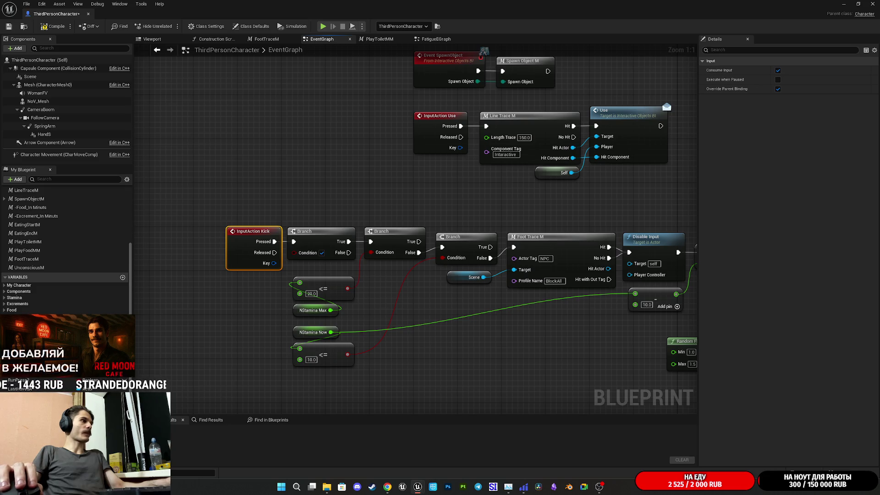
# Add a Sit_Anim getter with an integer == 0 check and wire it into the Branch Condition
pyautogui.moveTo(20, 316); pyautogui.dragTo(198, 297)
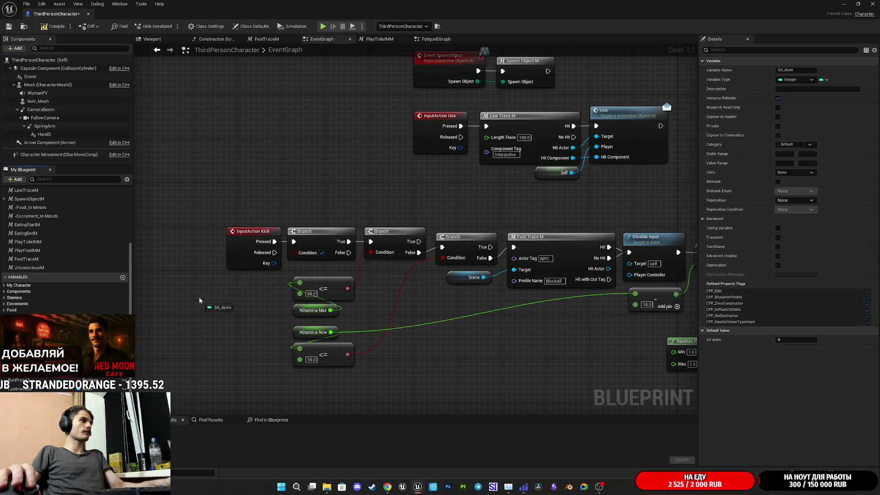
pyautogui.click(220, 312)
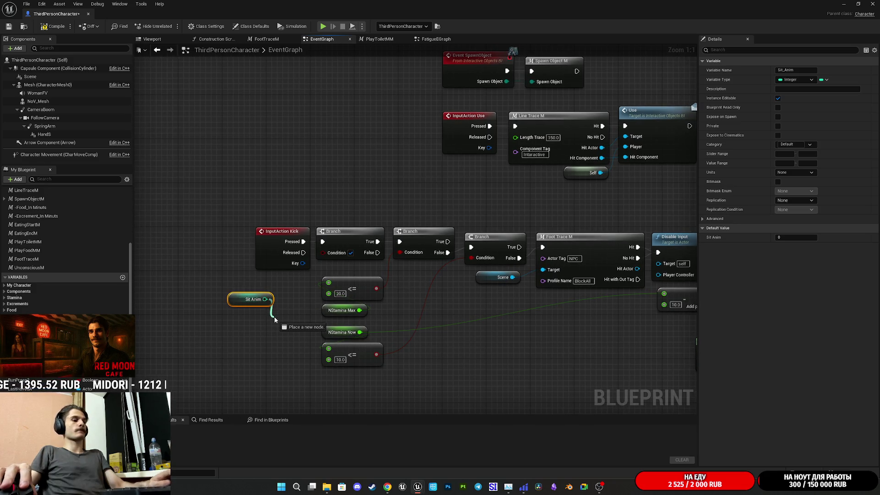
pyautogui.moveTo(275, 320); pyautogui.dragTo(275, 320)
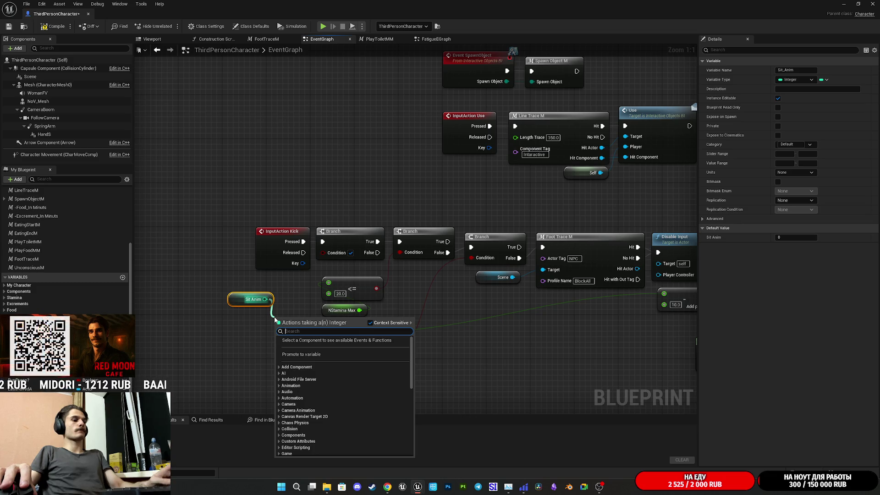
pyautogui.write('=')
pyautogui.click(317, 353)
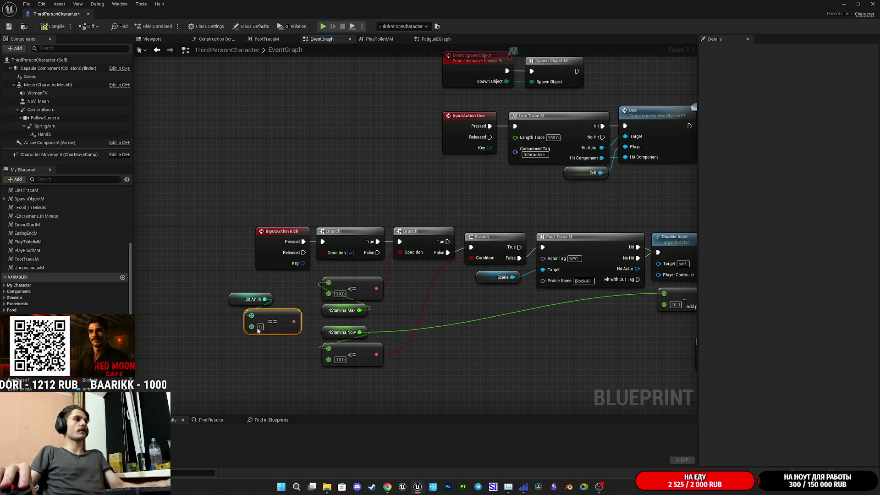
pyautogui.moveTo(331, 255); pyautogui.dragTo(331, 255)
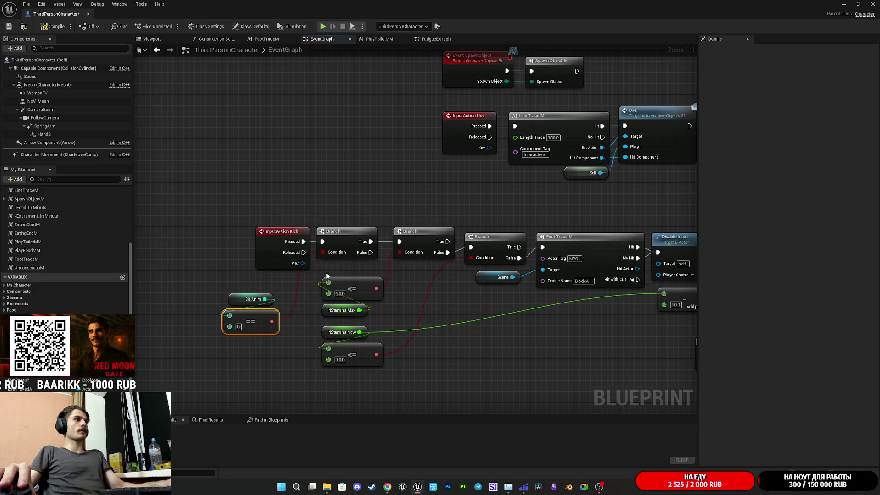
pyautogui.moveTo(284, 348)
pyautogui.mouseDown()
pyautogui.moveTo(243, 294)
pyautogui.moveTo(280, 309)
pyautogui.moveTo(290, 303)
pyautogui.mouseUp()
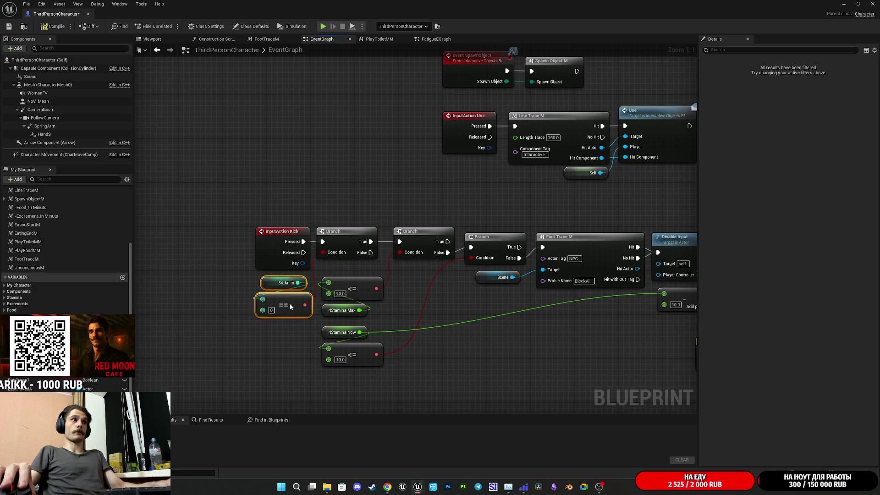
pyautogui.click(453, 315)
# Pan the graph over to the PHit event, F key, Is Valid and Un Use nodes
pyautogui.scroll(-1, 445, 316)
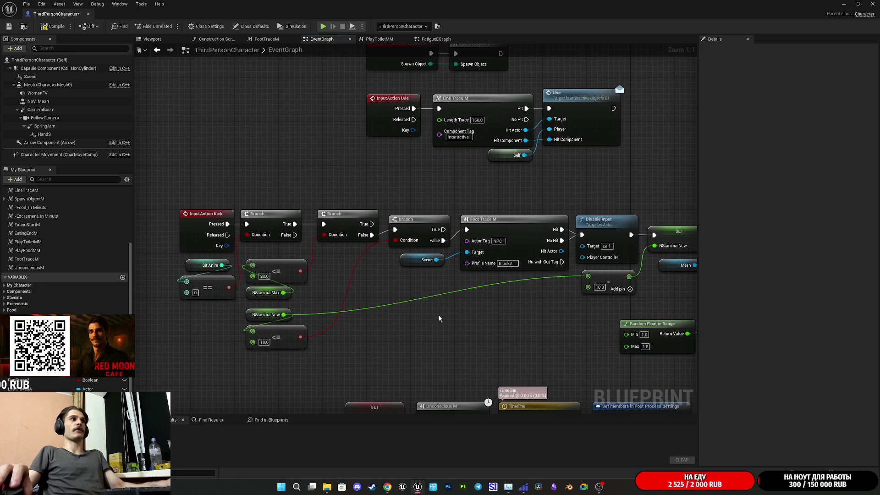
pyautogui.moveTo(451, 330)
pyautogui.mouseDown()
pyautogui.moveTo(417, 314)
pyautogui.moveTo(407, 298)
pyautogui.moveTo(423, 222)
pyautogui.mouseUp()
pyautogui.moveTo(398, 251)
pyautogui.mouseDown()
pyautogui.moveTo(652, 133)
pyautogui.moveTo(640, 132)
pyautogui.mouseUp()
pyautogui.moveTo(475, 180)
pyautogui.mouseDown()
pyautogui.moveTo(466, 165)
pyautogui.moveTo(379, 128)
pyautogui.mouseUp()
pyautogui.moveTo(373, 275); pyautogui.dragTo(574, 152)
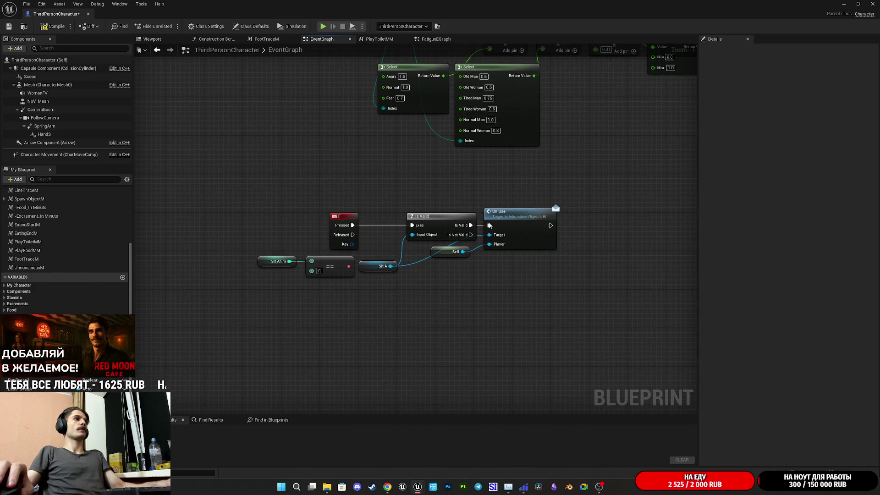
pyautogui.scroll(1, 469, 245)
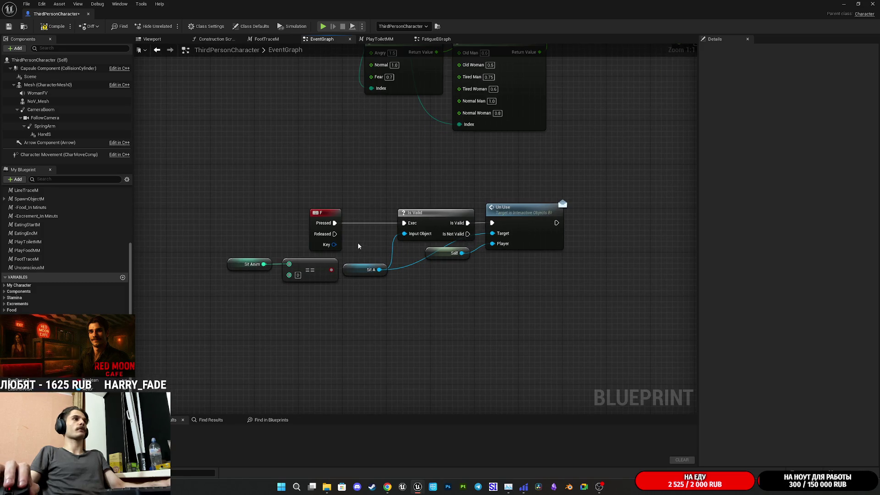
pyautogui.moveTo(318, 244); pyautogui.dragTo(360, 244)
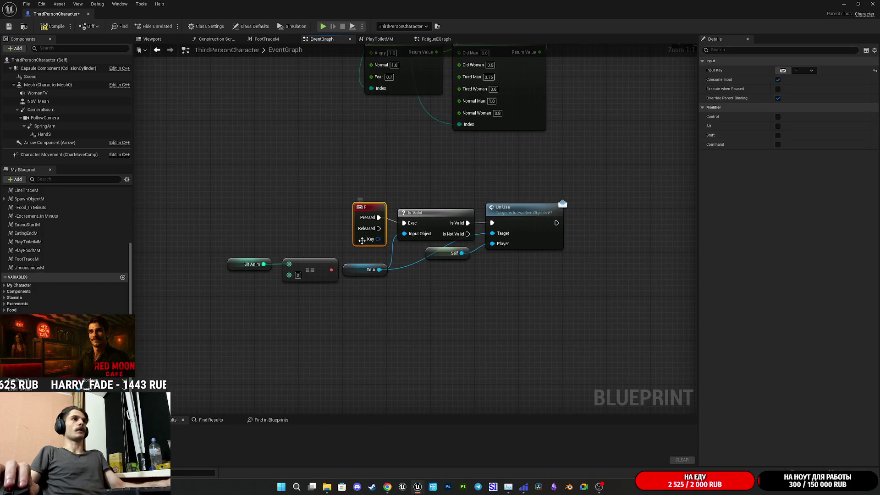
pyautogui.click(422, 262)
pyautogui.scroll(-4, 422, 261)
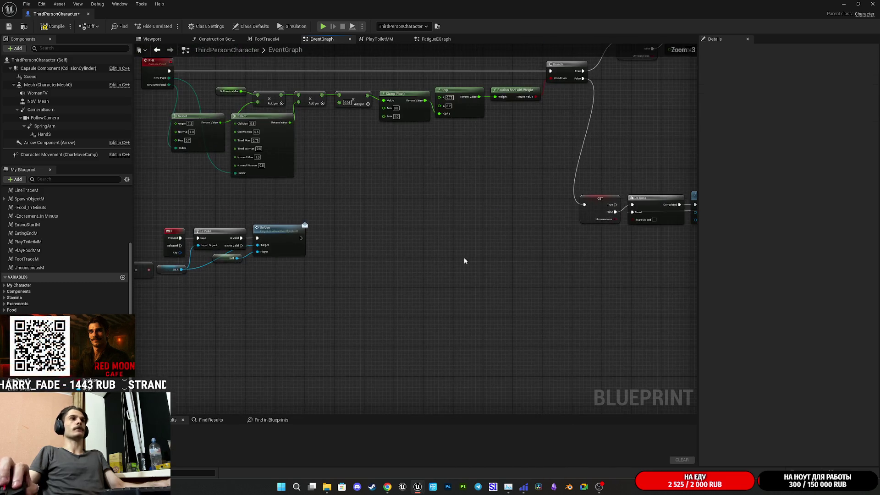
pyautogui.moveTo(475, 286); pyautogui.dragTo(165, 292)
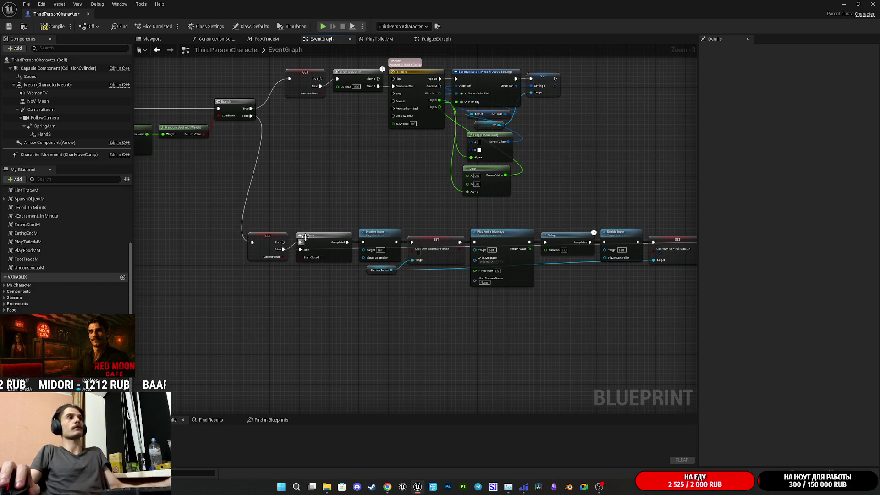
pyautogui.moveTo(423, 211)
pyautogui.mouseDown()
pyautogui.moveTo(252, 255)
pyautogui.moveTo(321, 260)
pyautogui.moveTo(367, 328)
pyautogui.moveTo(468, 309)
pyautogui.moveTo(459, 314)
pyautogui.moveTo(439, 405)
pyautogui.mouseUp()
pyautogui.moveTo(561, 230); pyautogui.dragTo(521, 275)
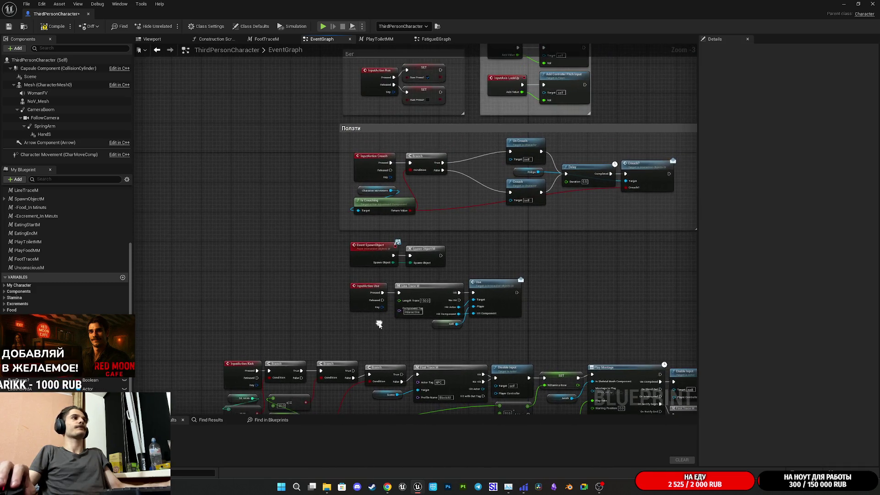
# Bring the InputAction Kick chain into view and move the InputAction Use node left
pyautogui.scroll(2, 374, 308)
pyautogui.moveTo(405, 315)
pyautogui.mouseDown()
pyautogui.moveTo(329, 372)
pyautogui.moveTo(345, 411)
pyautogui.moveTo(357, 356)
pyautogui.mouseUp()
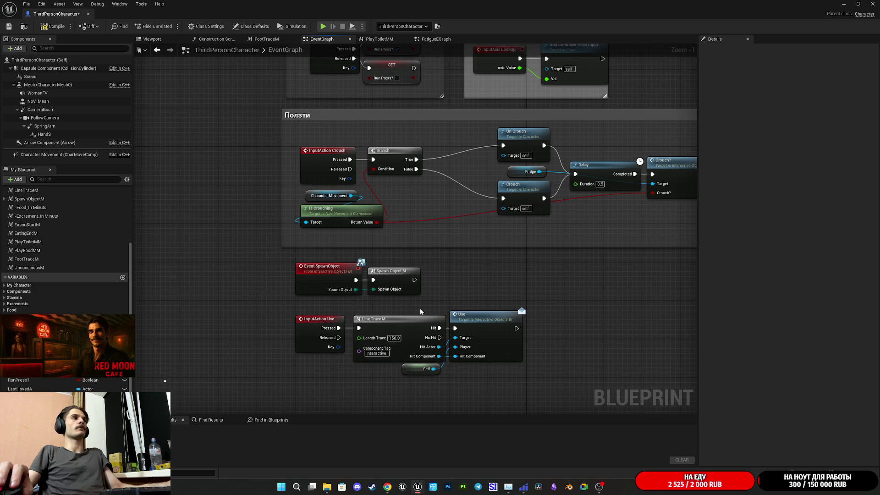
pyautogui.moveTo(419, 314)
pyautogui.mouseDown()
pyautogui.moveTo(414, 232)
pyautogui.moveTo(398, 240)
pyautogui.moveTo(439, 229)
pyautogui.mouseUp()
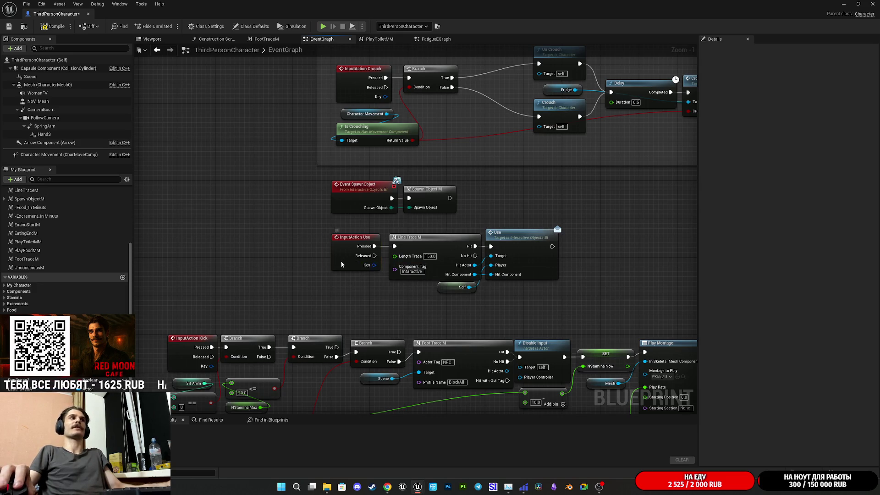
pyautogui.moveTo(341, 265); pyautogui.dragTo(276, 265)
pyautogui.scroll(1, 340, 275)
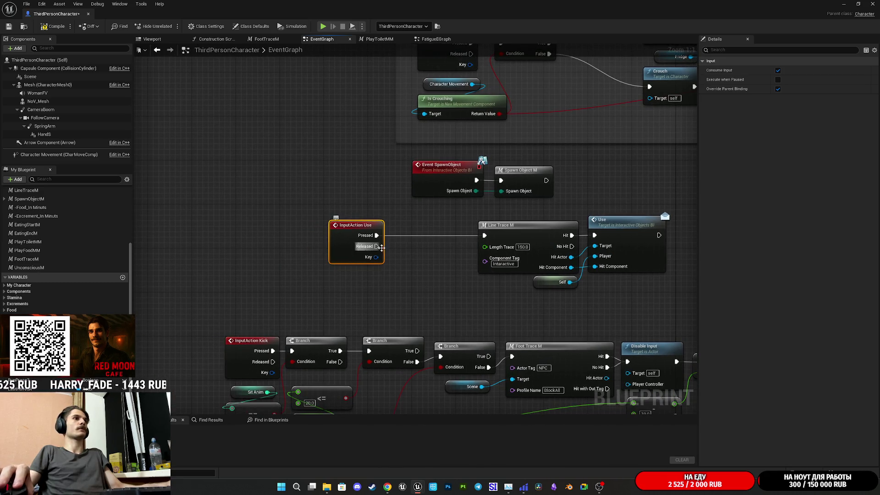
# Place a Sit Anim getter near the Use event, cancel the node search, and rearrange the Use chain
pyautogui.click(326, 291)
pyautogui.click(347, 303)
pyautogui.moveTo(361, 293); pyautogui.dragTo(383, 289)
pyautogui.write('bra')
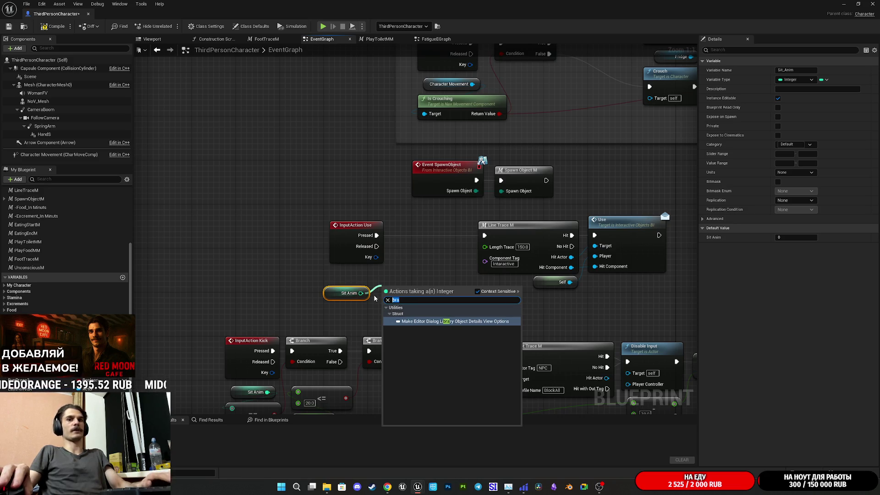
pyautogui.press('BackSpace')
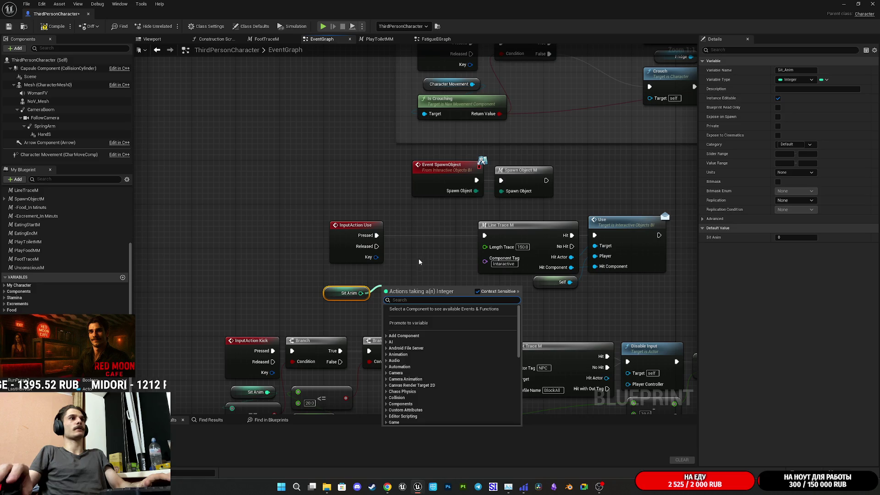
pyautogui.click(402, 276)
pyautogui.moveTo(402, 294); pyautogui.dragTo(359, 308)
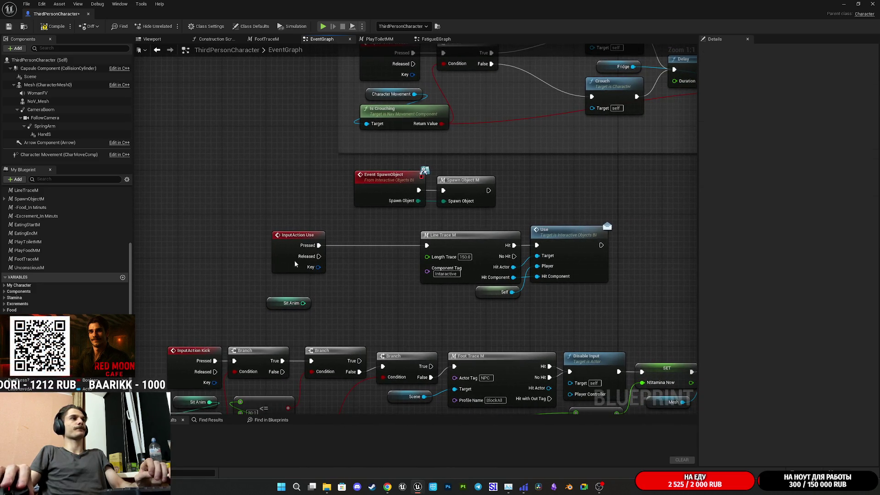
pyautogui.moveTo(295, 264); pyautogui.dragTo(365, 265)
pyautogui.moveTo(268, 308); pyautogui.dragTo(376, 292)
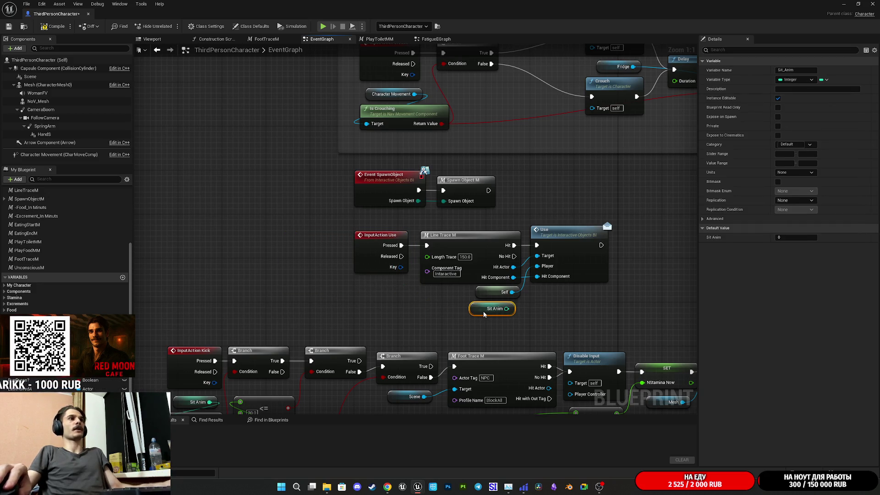
pyautogui.moveTo(549, 320); pyautogui.dragTo(428, 320)
pyautogui.moveTo(470, 267); pyautogui.dragTo(554, 269)
pyautogui.click(485, 301)
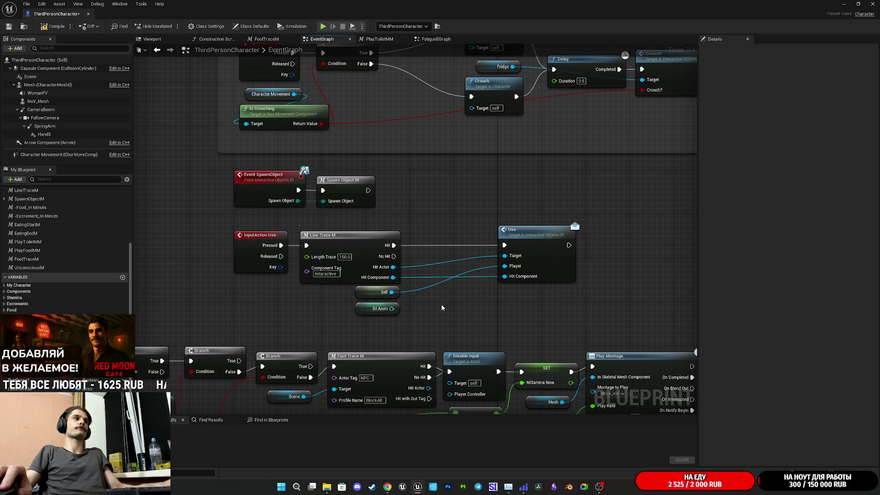
# Delete the loose Sit Anim getter, shift the Use node nearer Line Trace, and close the editor
pyautogui.click(370, 309)
pyautogui.press('Delete')
pyautogui.moveTo(552, 264); pyautogui.dragTo(485, 259)
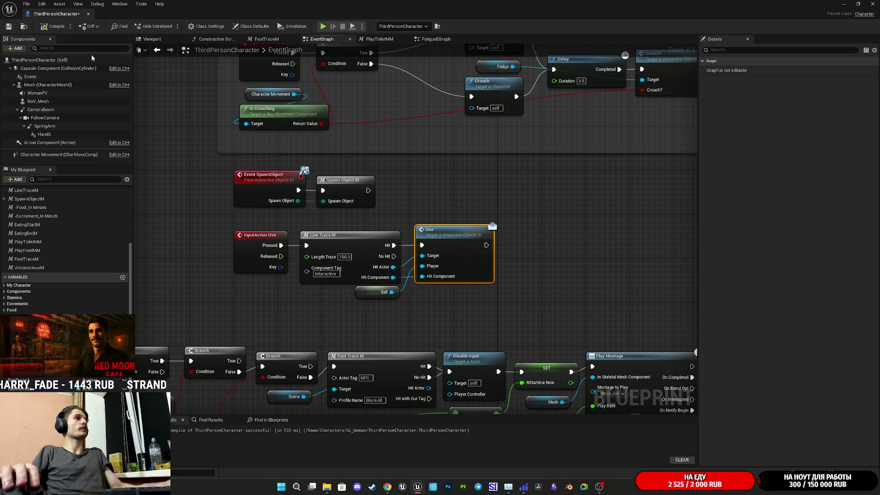
pyautogui.click(873, 4)
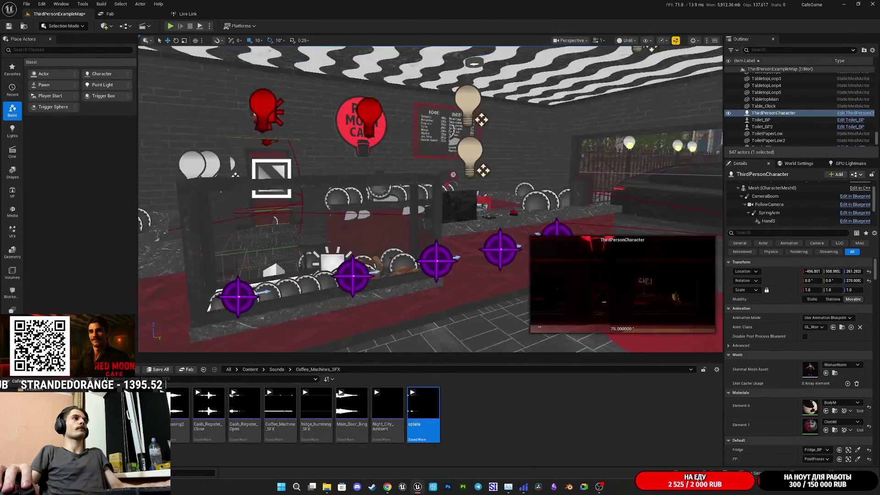
# Select the Chair_BP4 armchair and open its blueprint on the EventGraph
pyautogui.click(427, 215)
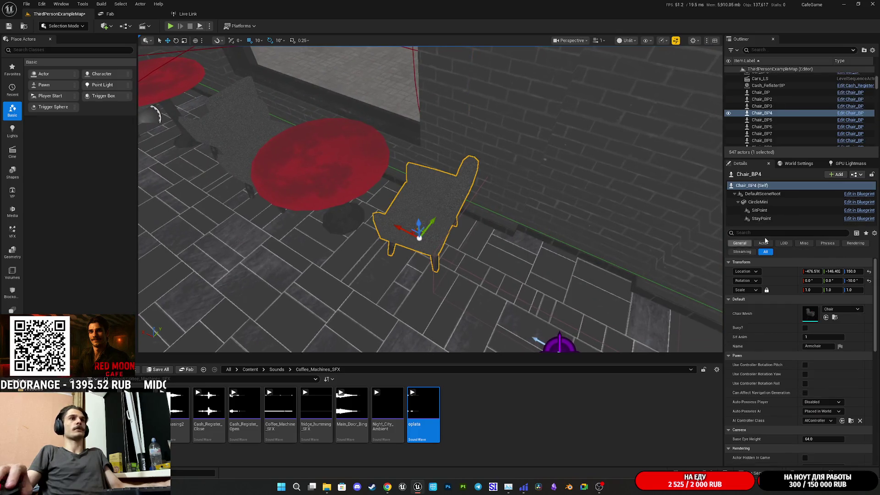
pyautogui.click(856, 174)
pyautogui.click(831, 195)
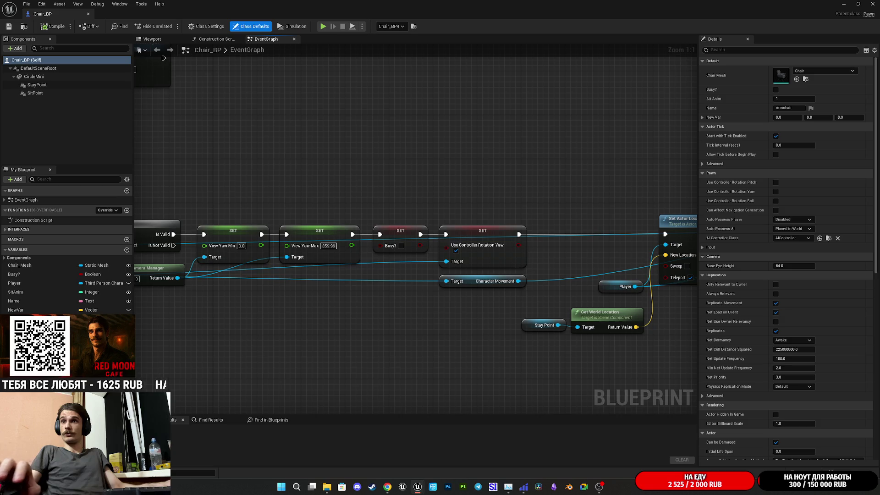
# Pan across the Event UnUse and Event Use chains, then drag Event Use left to make room
pyautogui.hotkey('alt', 'Tab')
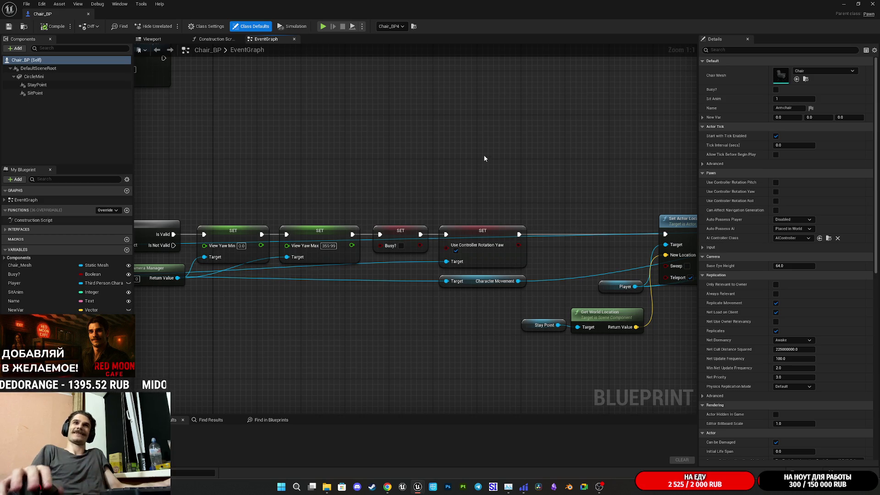
pyautogui.moveTo(579, 165); pyautogui.dragTo(456, 150)
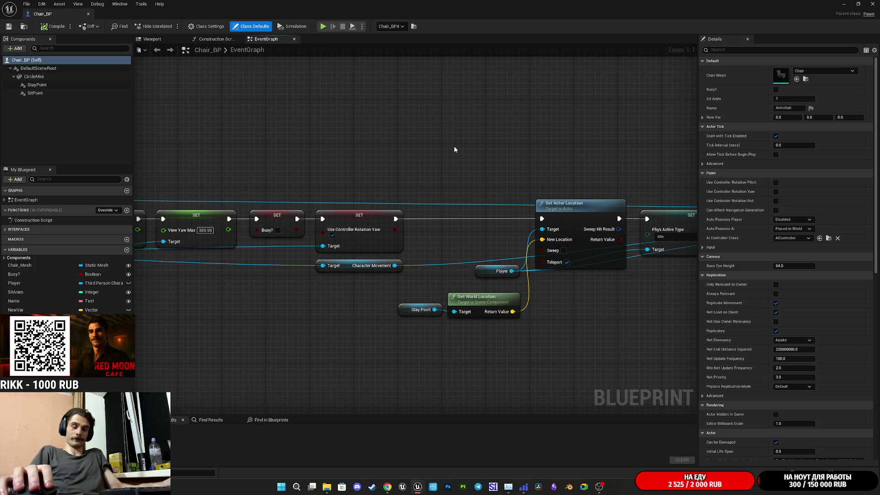
pyautogui.moveTo(452, 147)
pyautogui.mouseDown()
pyautogui.moveTo(500, 142)
pyautogui.moveTo(586, 221)
pyautogui.moveTo(339, 218)
pyautogui.mouseUp()
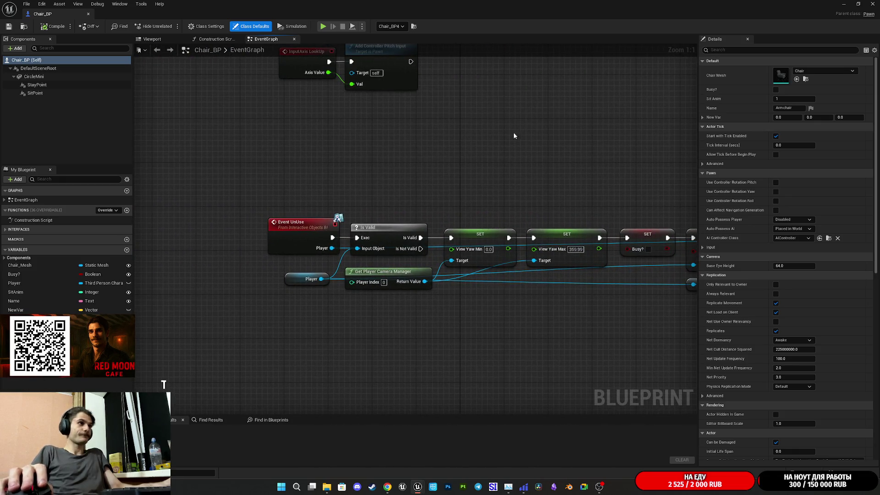
pyautogui.moveTo(238, 131)
pyautogui.mouseDown()
pyautogui.moveTo(264, 188)
pyautogui.moveTo(280, 140)
pyautogui.mouseUp()
pyautogui.scroll(-4, 265, 188)
pyautogui.scroll(3, 257, 199)
pyautogui.moveTo(373, 263)
pyautogui.mouseDown()
pyautogui.moveTo(252, 266)
pyautogui.moveTo(290, 287)
pyautogui.moveTo(270, 304)
pyautogui.mouseUp()
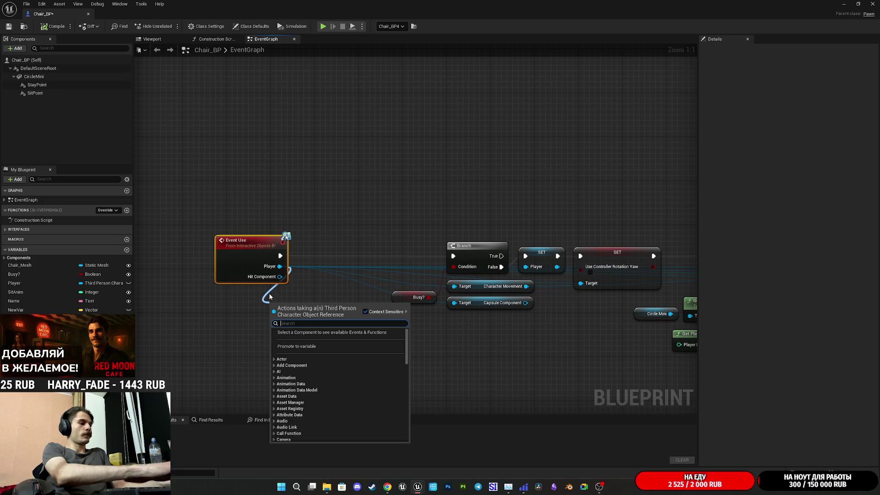
# Add a Get Sit Anim node under Event Use and an == comparison from its value
pyautogui.write('get')
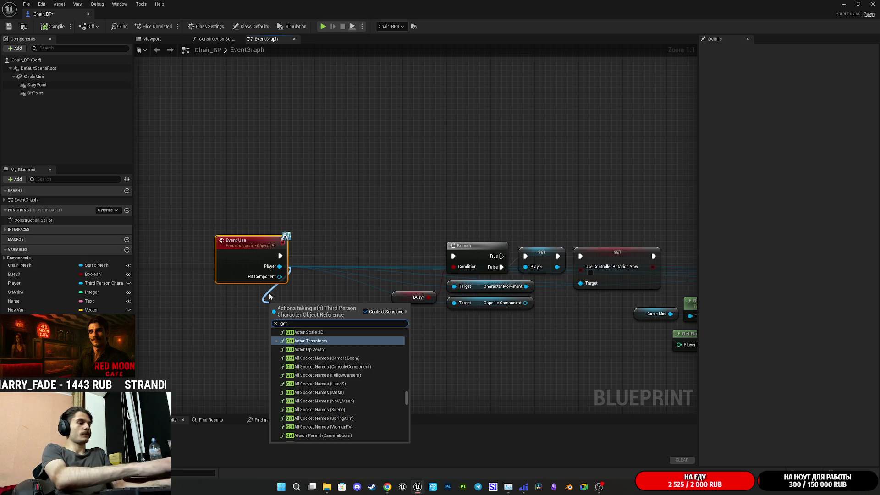
pyautogui.write(' sit')
pyautogui.scroll(-5, 341, 383)
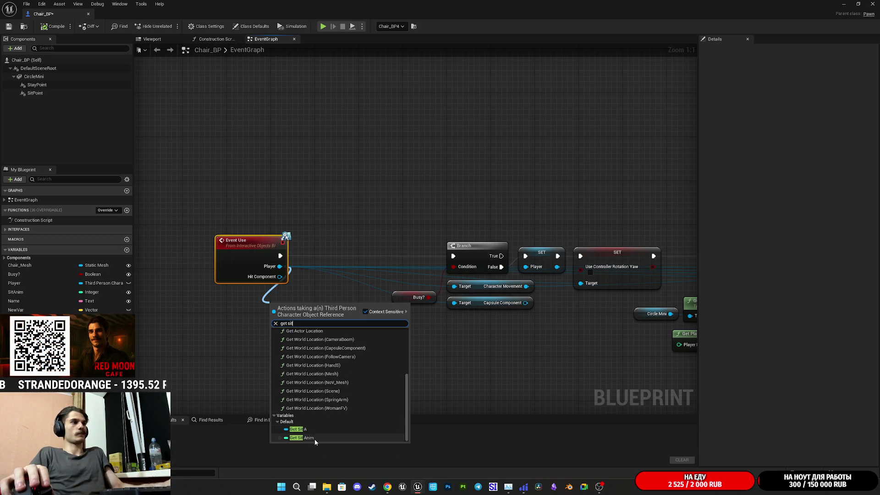
pyautogui.click(314, 439)
pyautogui.moveTo(271, 310)
pyautogui.mouseDown()
pyautogui.moveTo(287, 304)
pyautogui.moveTo(269, 293)
pyautogui.moveTo(263, 299)
pyautogui.moveTo(294, 290)
pyautogui.mouseUp()
pyautogui.click(243, 357)
pyautogui.write('bra')
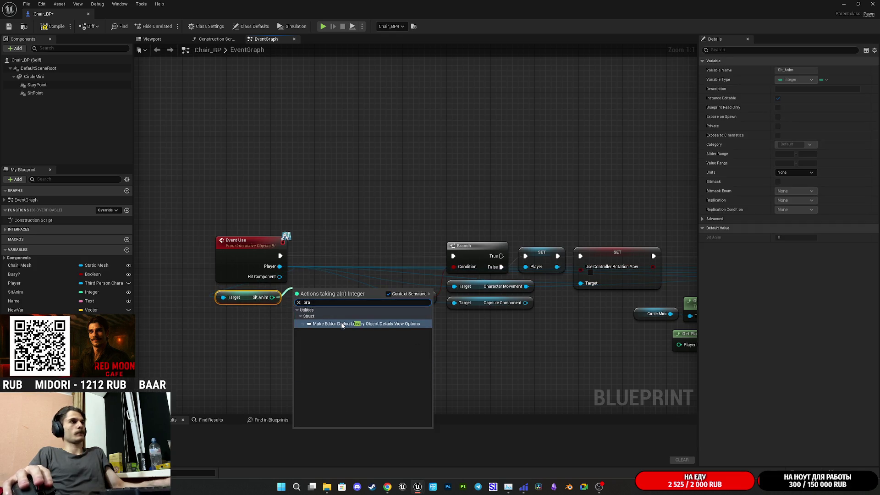
pyautogui.hotkey('ctrl', 'a')
pyautogui.click(250, 328)
pyautogui.moveTo(272, 297)
pyautogui.mouseDown()
pyautogui.moveTo(298, 321)
pyautogui.moveTo(264, 334)
pyautogui.moveTo(259, 323)
pyautogui.moveTo(305, 294)
pyautogui.mouseUp()
pyautogui.write('=')
pyautogui.click(333, 356)
# Insert a comparison-driven Branch between Event Use and the old Branch, compile Chair_BP, and close it
pyautogui.write('bra')
pyautogui.click(334, 381)
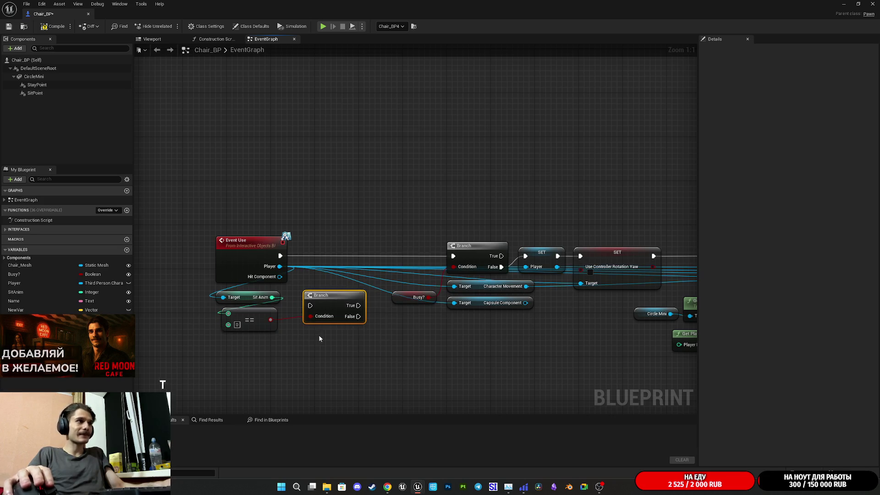
pyautogui.moveTo(311, 305); pyautogui.dragTo(281, 257)
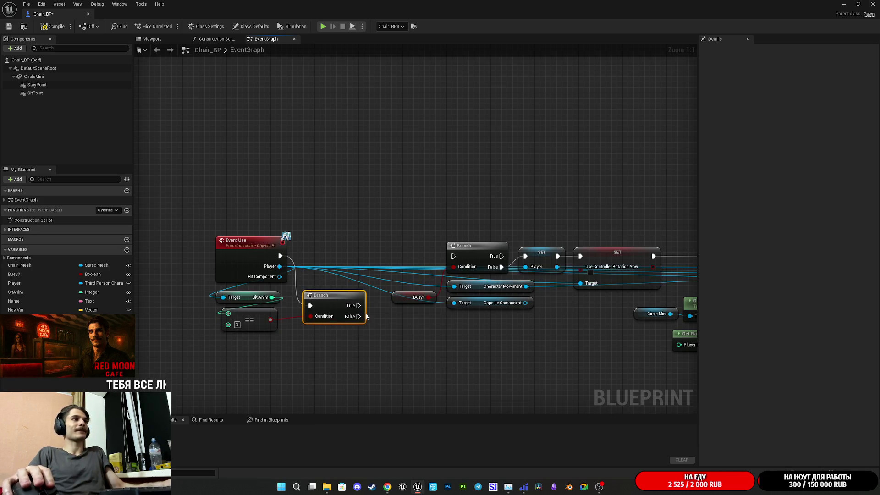
pyautogui.moveTo(359, 306); pyautogui.dragTo(453, 255)
pyautogui.moveTo(333, 306); pyautogui.dragTo(326, 262)
pyautogui.moveTo(342, 323); pyautogui.dragTo(267, 237)
pyautogui.moveTo(328, 256); pyautogui.dragTo(401, 254)
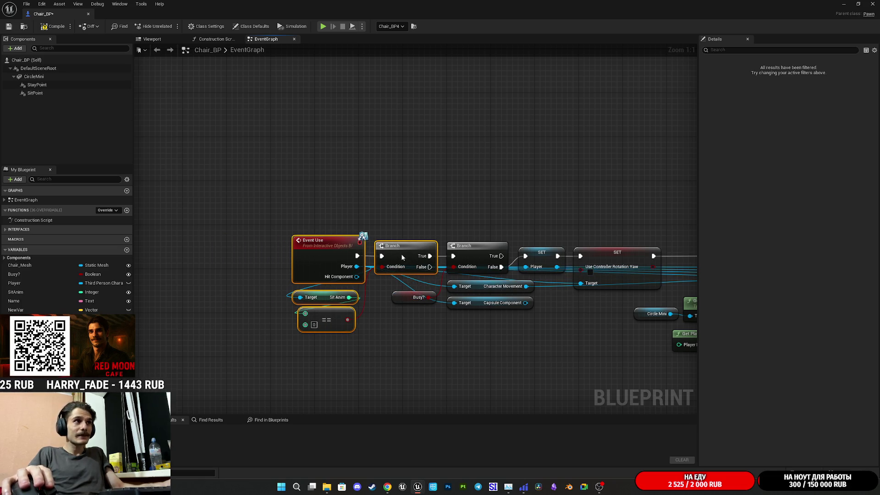
pyautogui.click(488, 368)
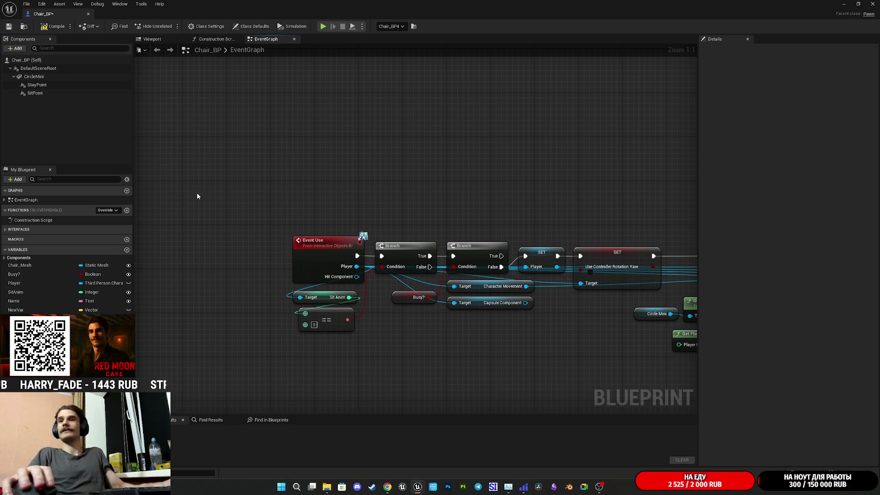
pyautogui.click(53, 26)
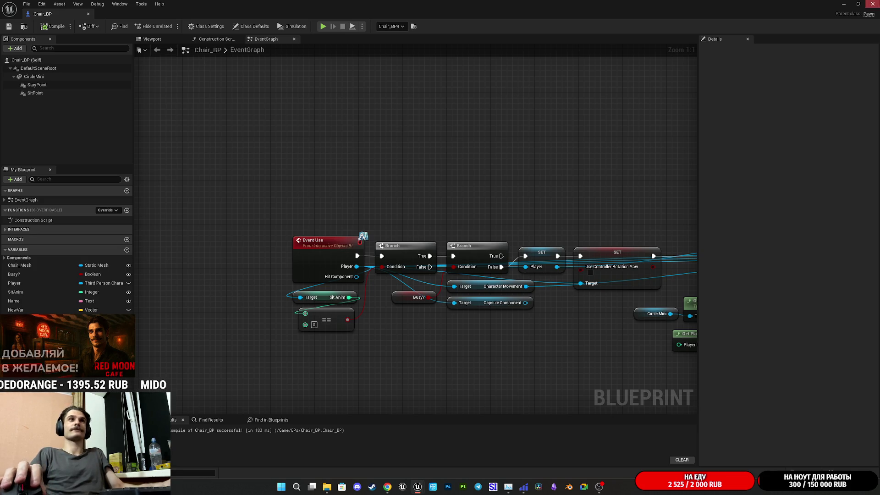
pyautogui.click(872, 4)
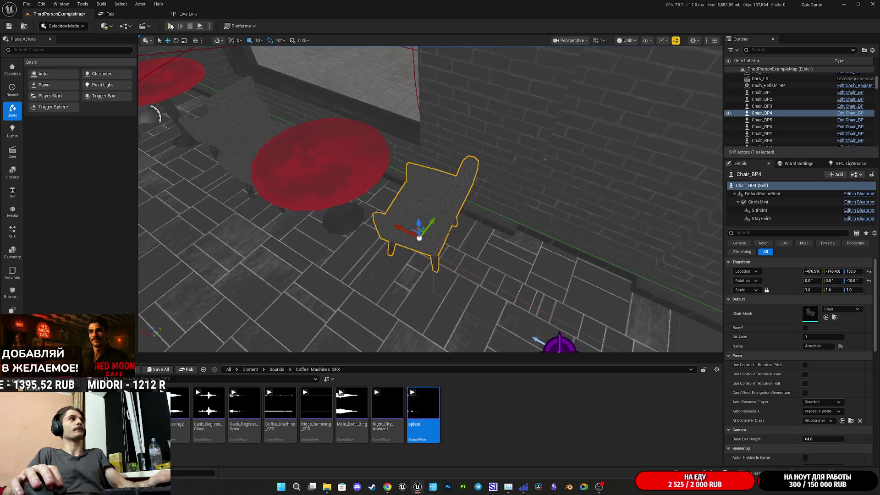
# Switch the game to full screen, walk to the free armchair and sit in it
pyautogui.press('F11')
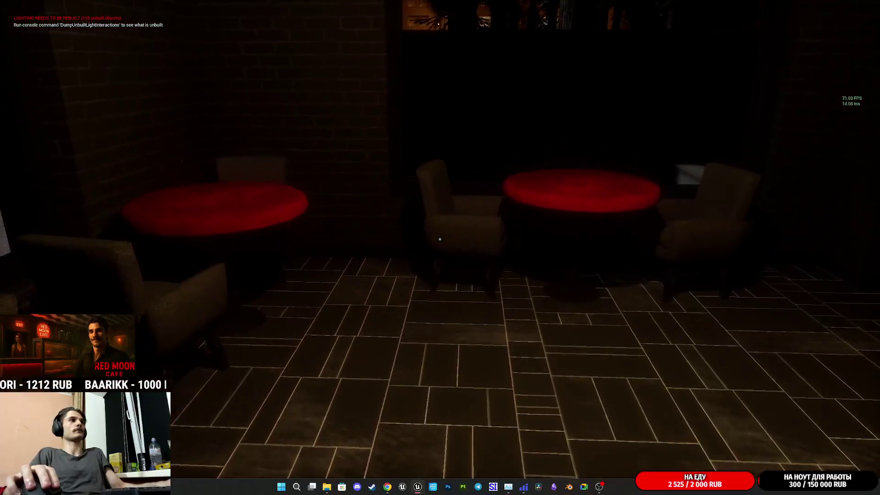
pyautogui.press('w')
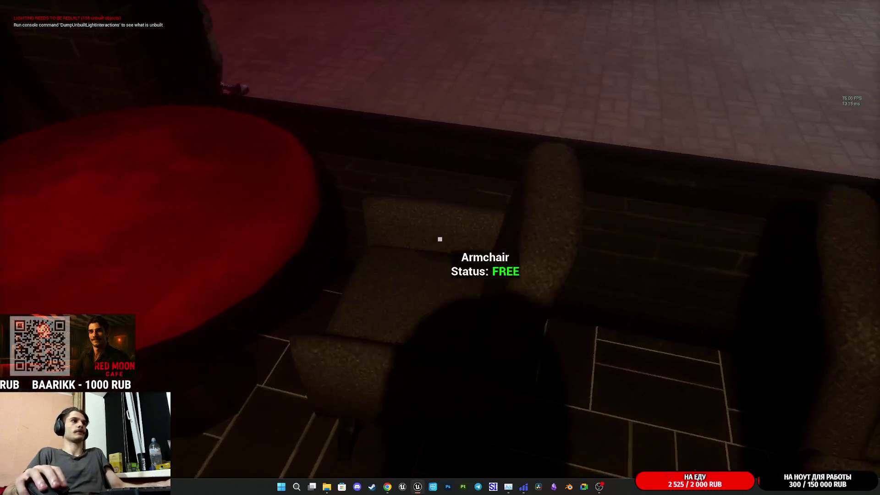
pyautogui.press('e')
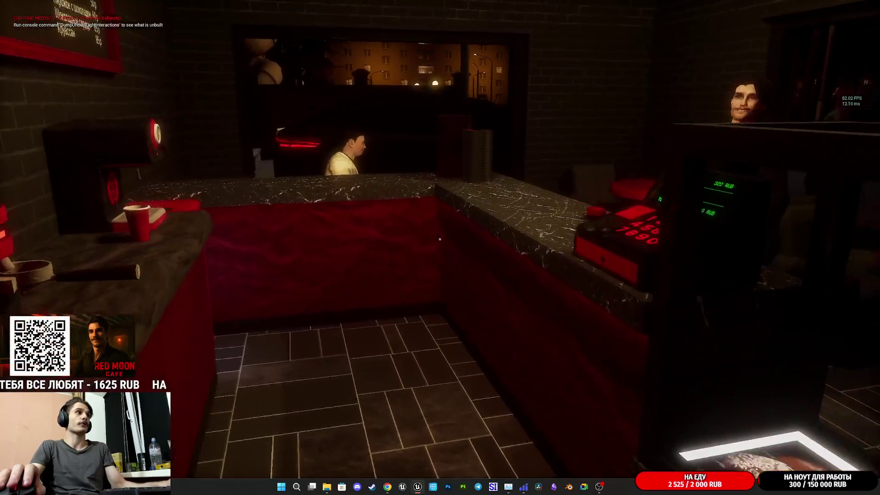
# Pick up the red cup, set it on the front counter and put a lid on it
pyautogui.click(440, 239)
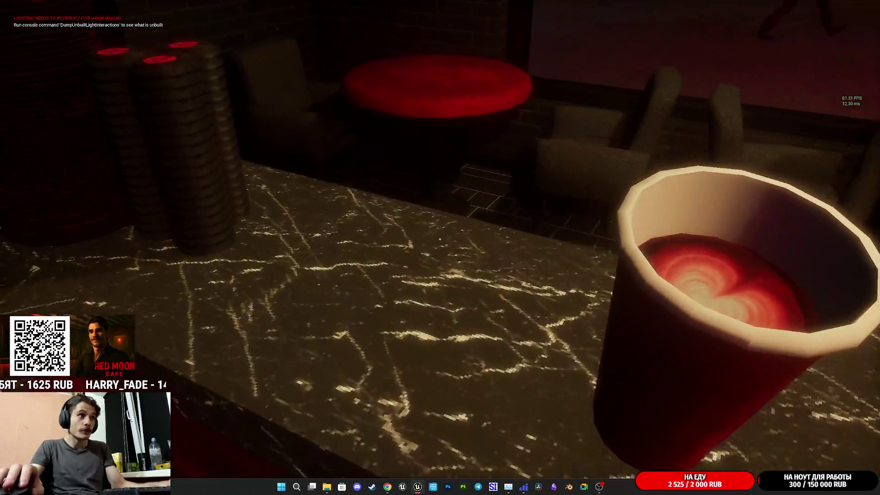
pyautogui.click(440, 239)
pyautogui.click(440, 239)
pyautogui.click(439, 239)
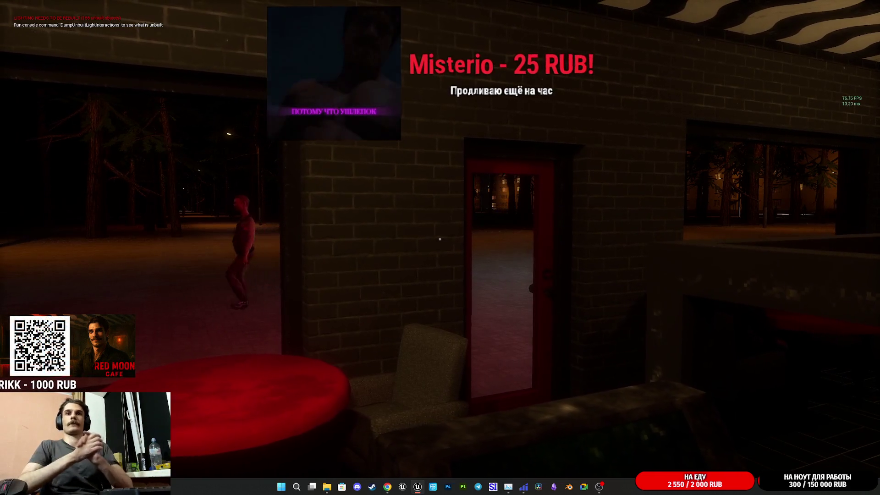
# Minimise the game to the desktop, then bring it back and restore input to it
pyautogui.press('super')
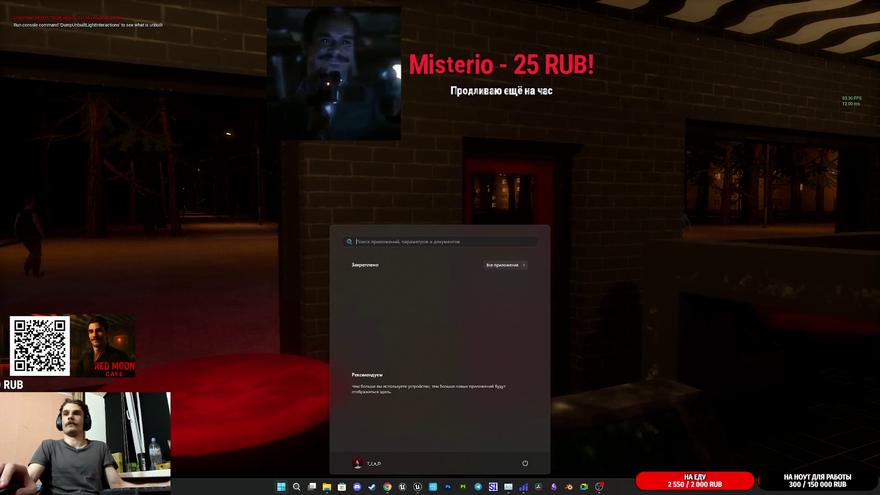
pyautogui.press('super')
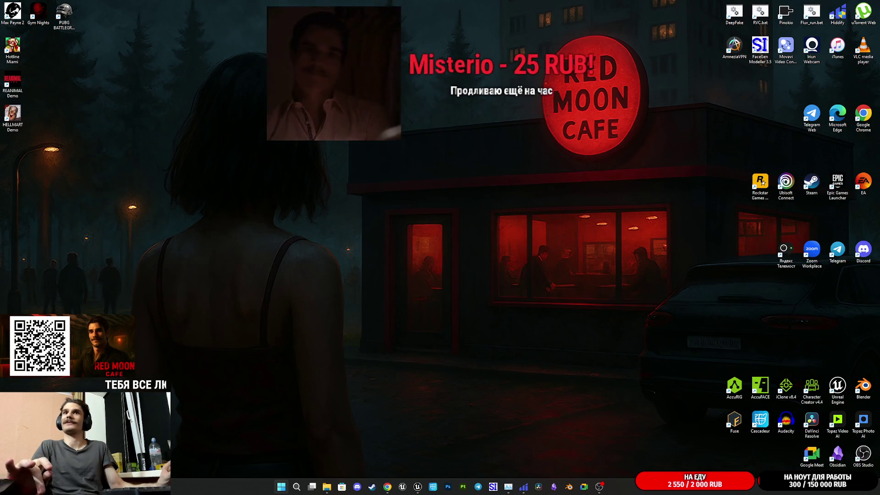
pyautogui.press('super')
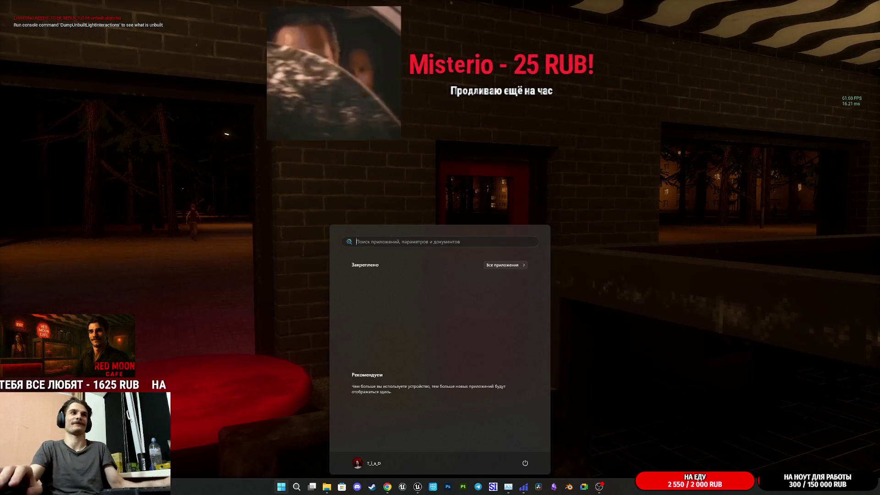
pyautogui.click(663, 221)
pyautogui.click(663, 219)
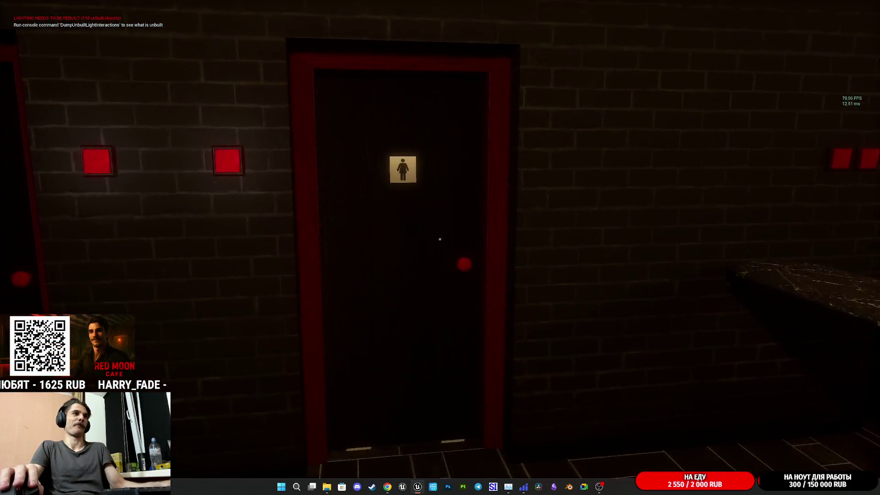
# Grab a donut from the pastry display, enter the women's restroom, then end the playtest
pyautogui.press('w')
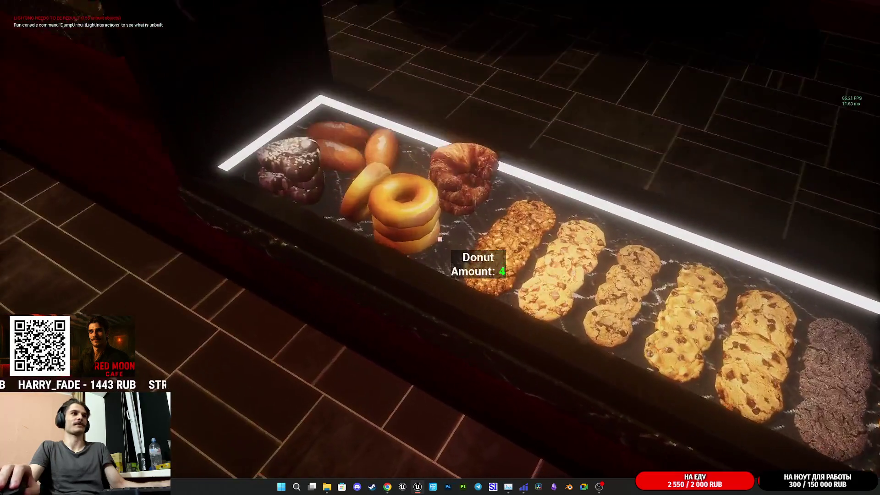
pyautogui.click(440, 239)
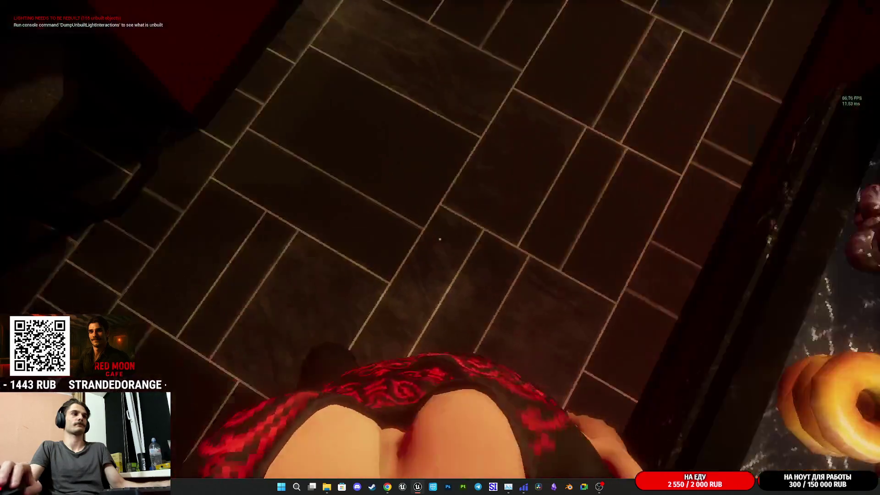
pyautogui.press('w')
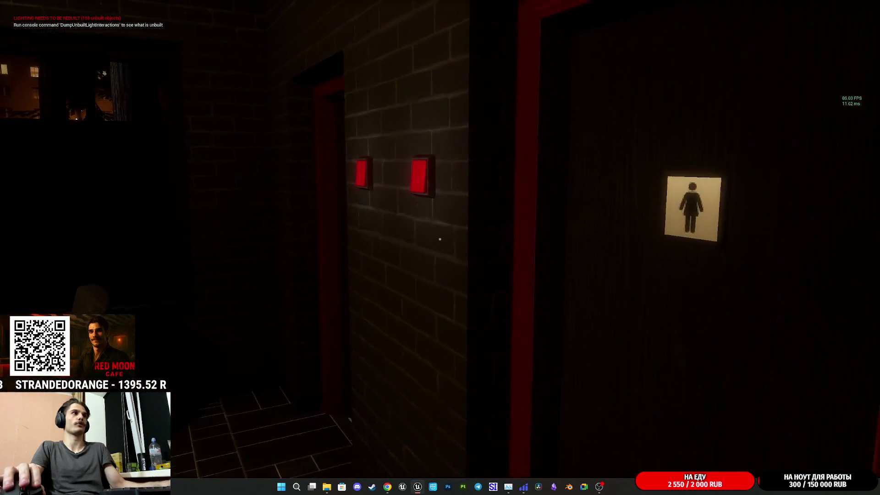
pyautogui.click(440, 239)
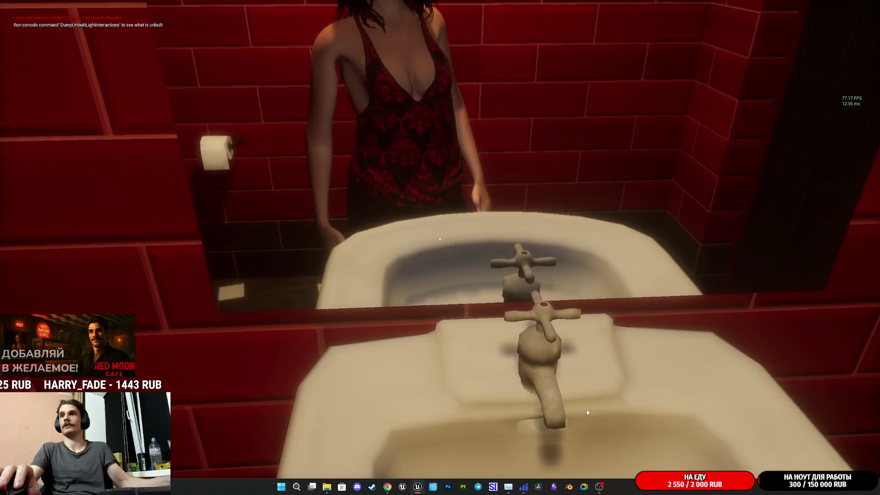
pyautogui.press('Escape')
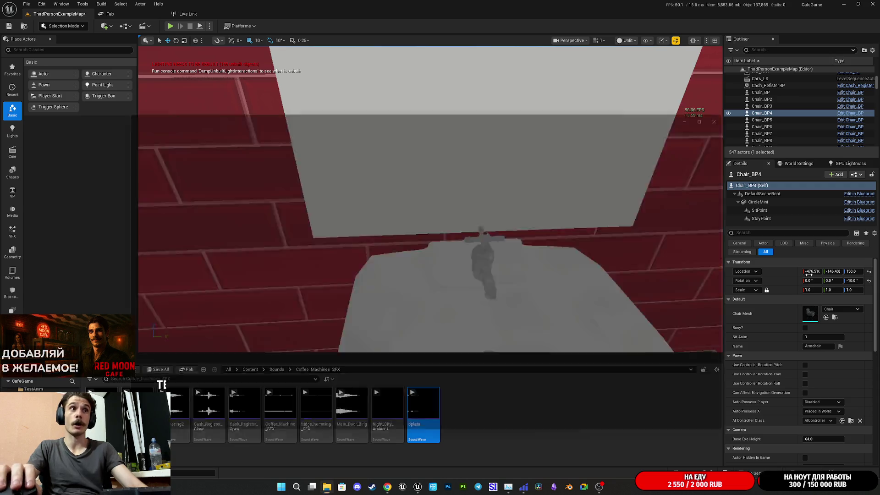
pyautogui.scroll(3, 431, 274)
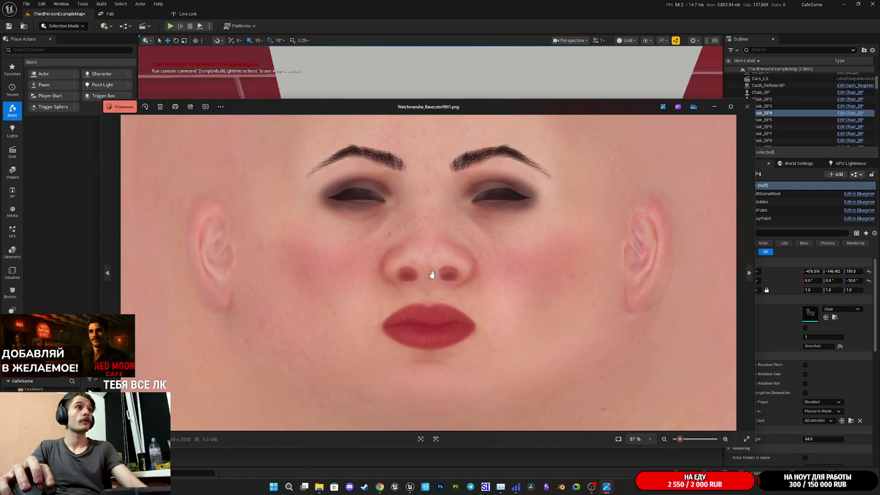
pyautogui.scroll(-3, 439, 269)
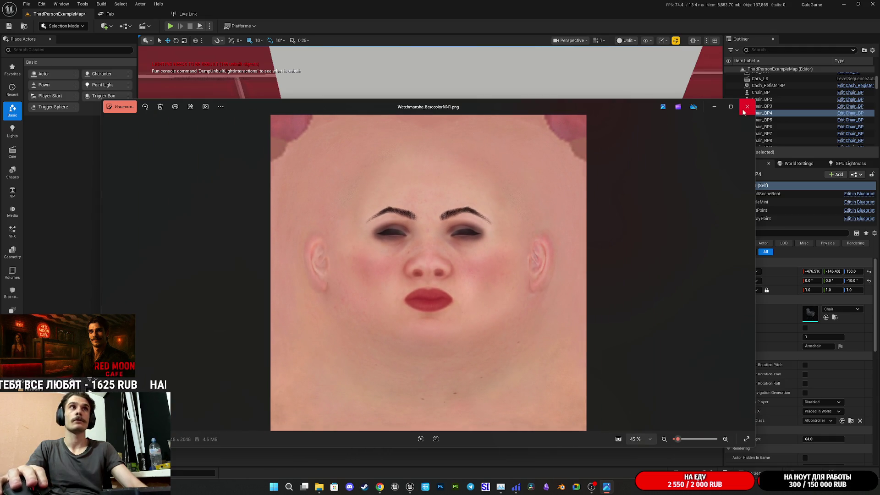
pyautogui.scroll(5, 419, 318)
pyautogui.moveTo(455, 257); pyautogui.dragTo(444, 289)
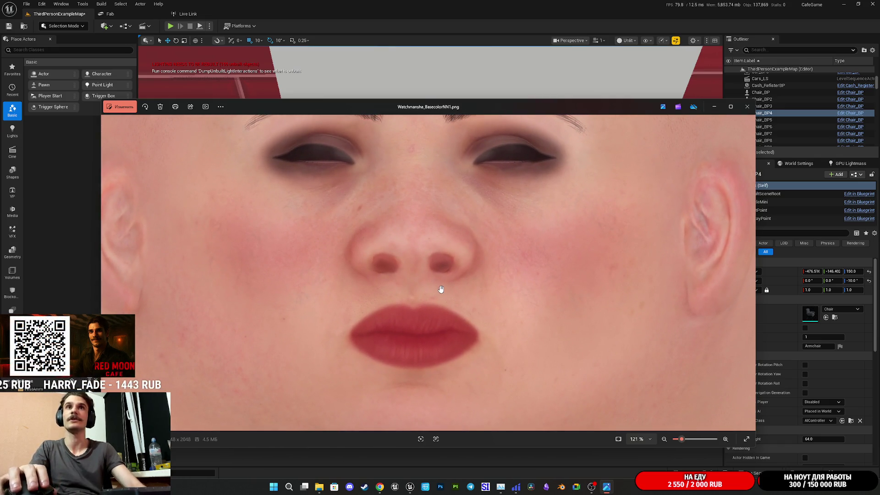
pyautogui.scroll(-1, 454, 275)
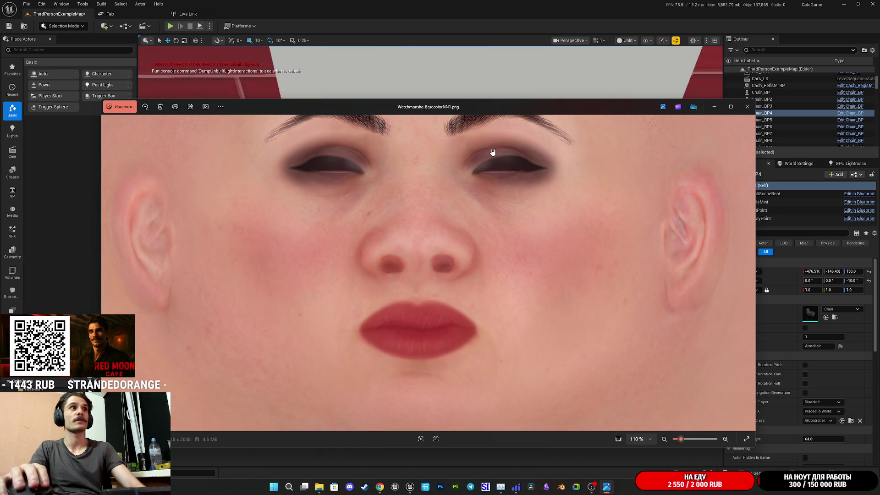
pyautogui.click(753, 108)
pyautogui.moveTo(386, 491)
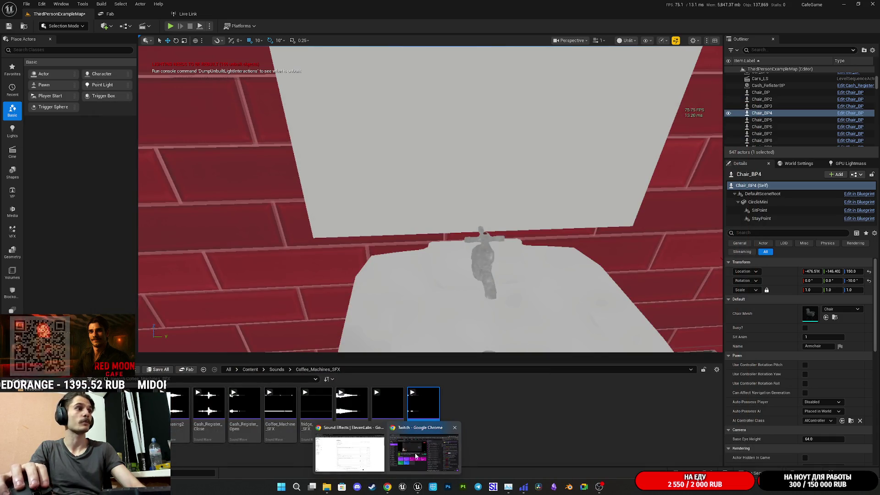
pyautogui.click(356, 456)
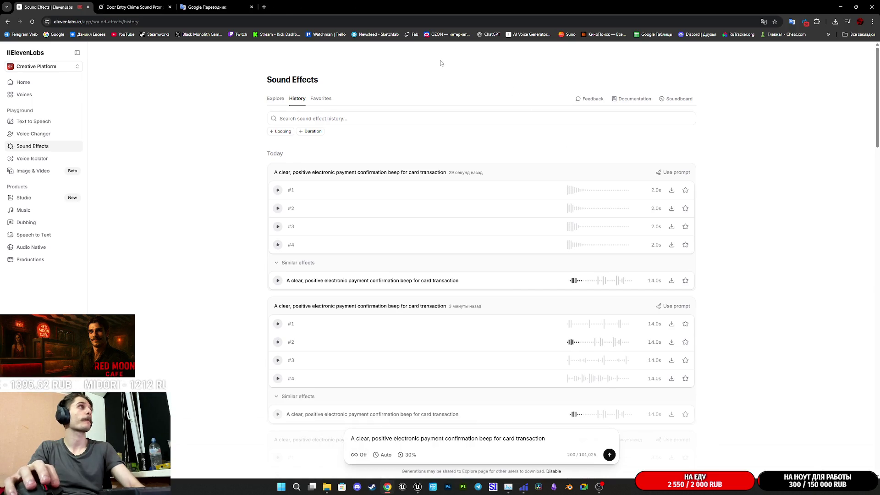
pyautogui.click(135, 7)
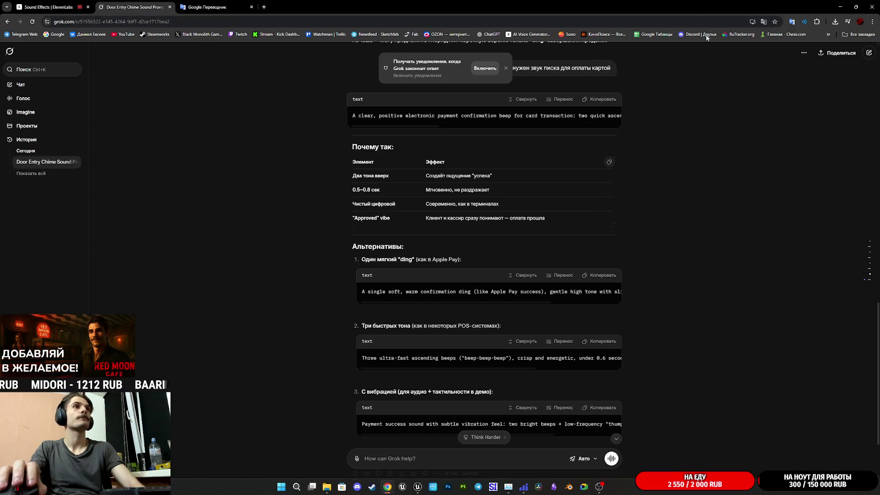
pyautogui.hotkey('alt', 'Tab')
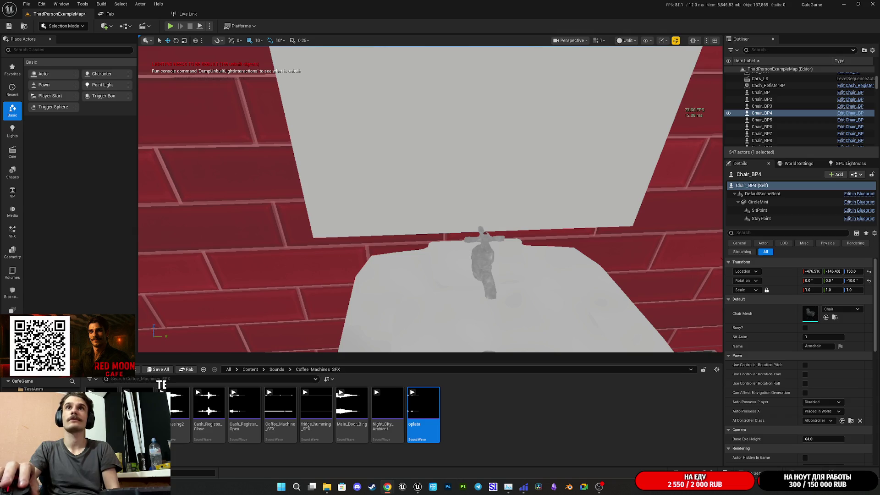
pyautogui.hotkey('alt', 'Tab')
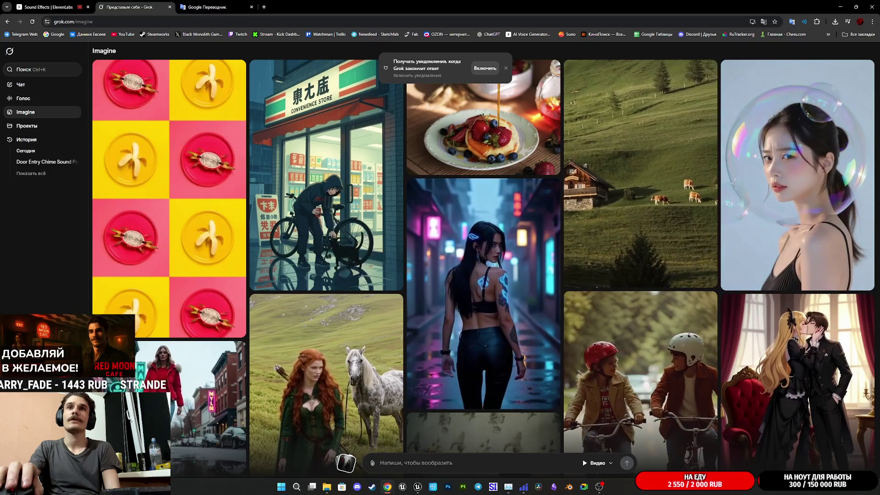
pyautogui.moveTo(417, 487)
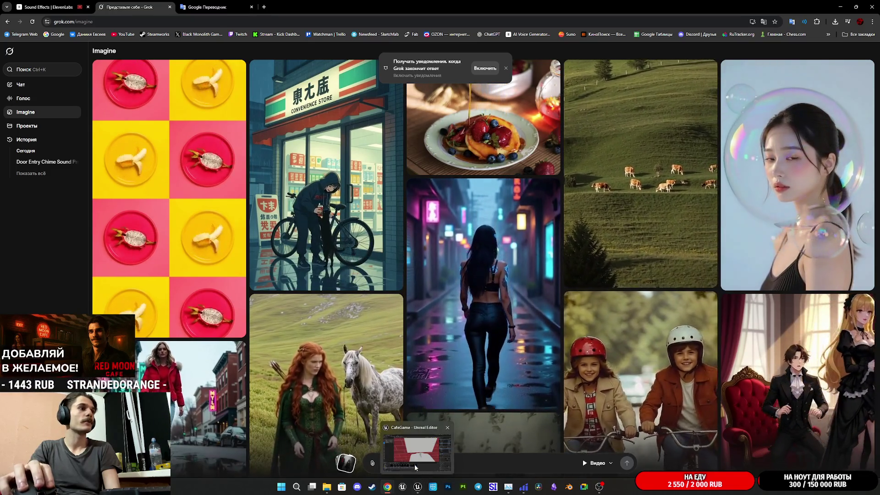
pyautogui.click(415, 468)
pyautogui.press('s')
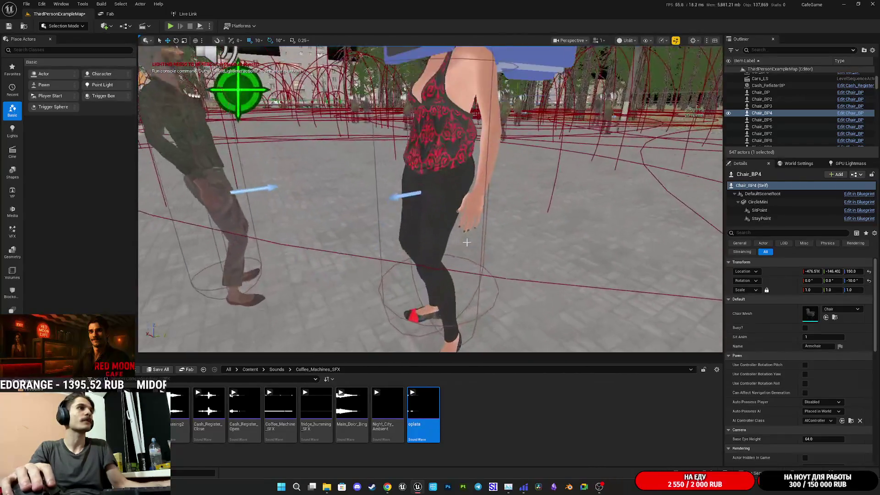
# Select the ThirdPersonCharacter, browse to its BodyM material and open the BodyBC texture
pyautogui.click(439, 206)
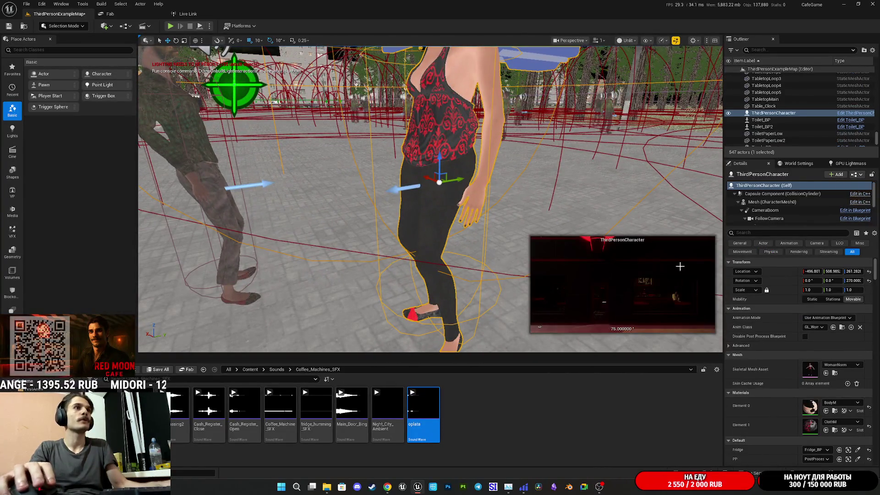
pyautogui.click(835, 412)
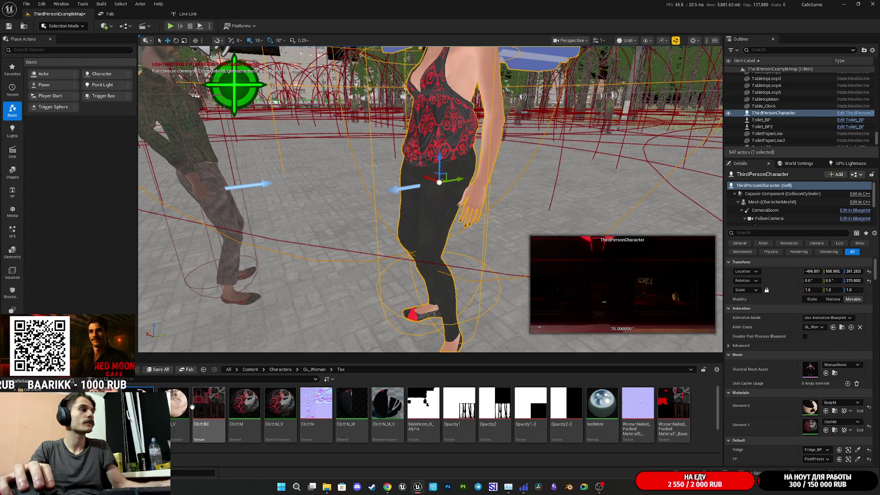
pyautogui.moveTo(174, 406)
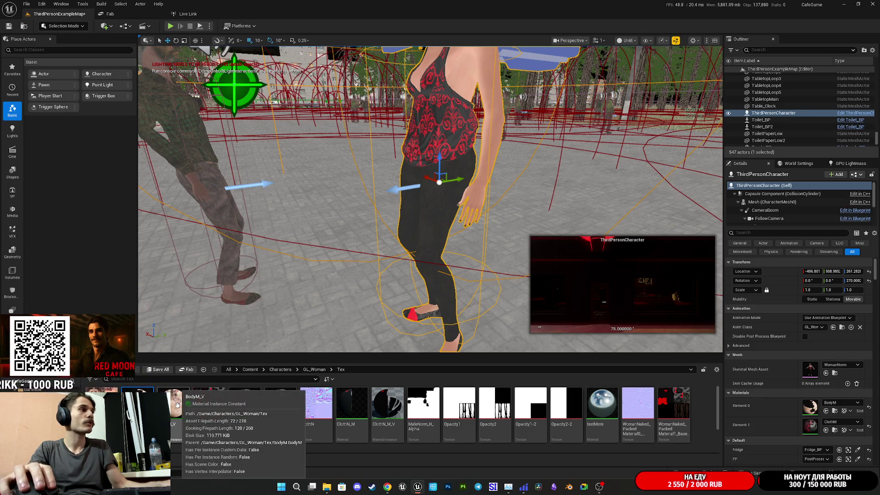
pyautogui.doubleClick(101, 403)
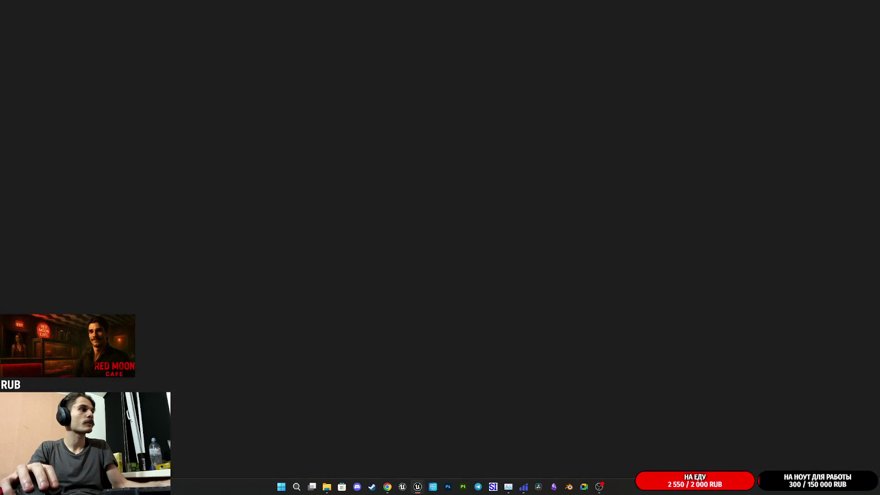
pyautogui.scroll(5, 279, 218)
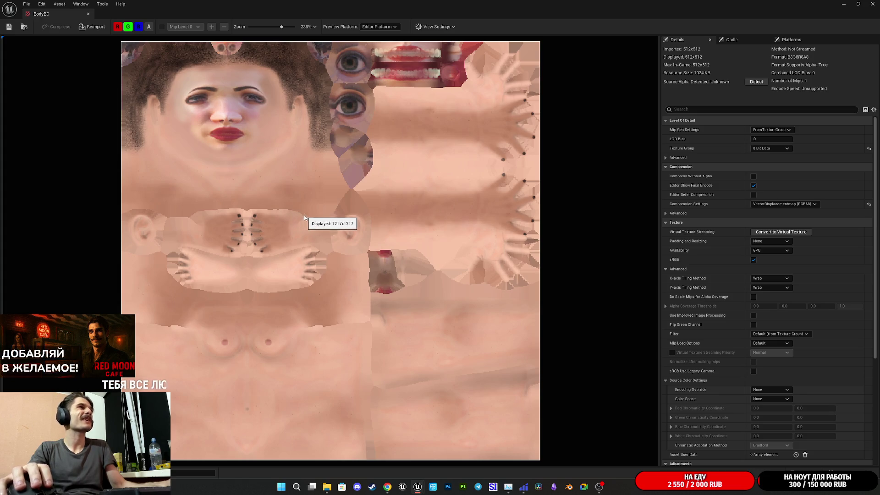
pyautogui.scroll(-1, 306, 219)
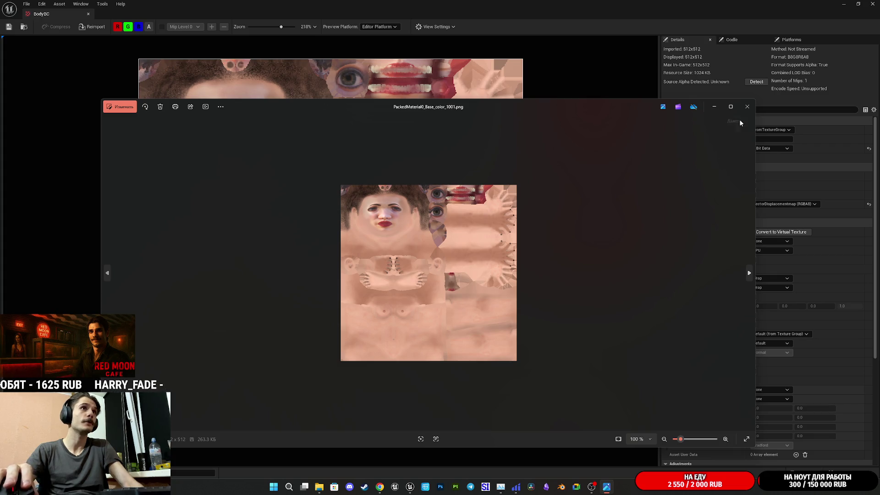
# Close the image preview and attach the body texture image to a new Grok Imagine prompt
pyautogui.click(747, 107)
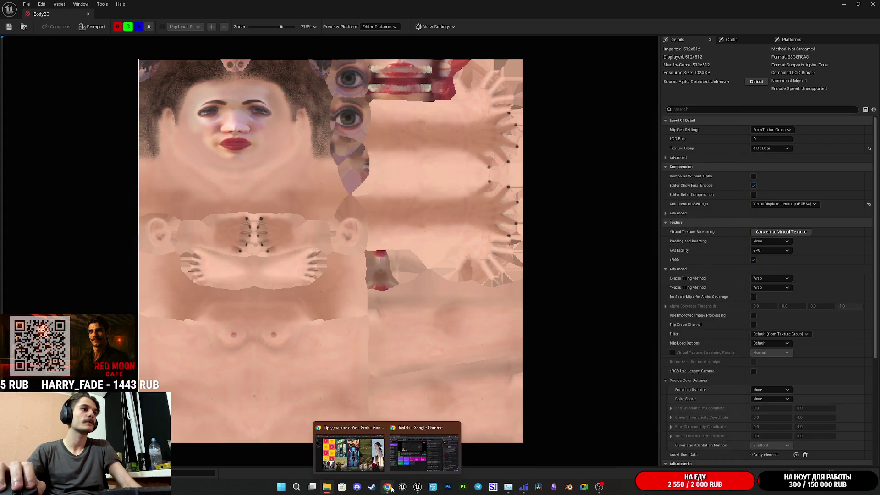
pyautogui.click(389, 488)
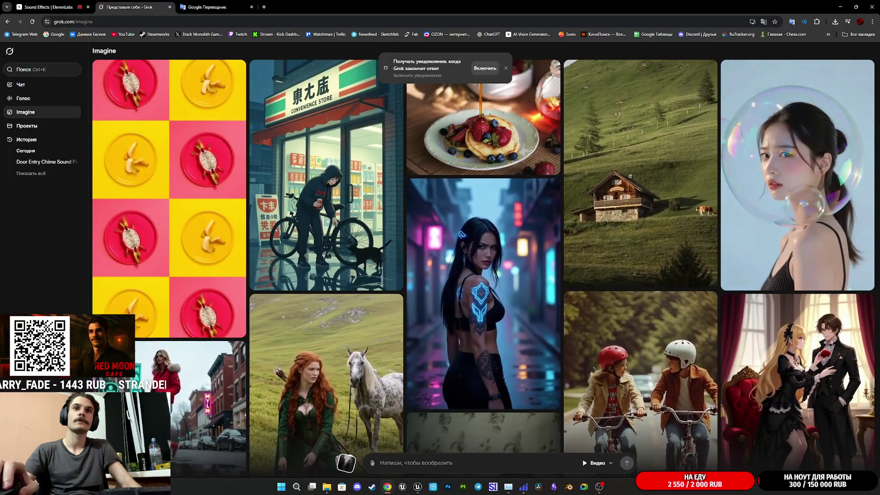
pyautogui.moveTo(389, 486)
pyautogui.mouseDown()
pyautogui.moveTo(527, 275)
pyautogui.moveTo(483, 264)
pyautogui.mouseUp()
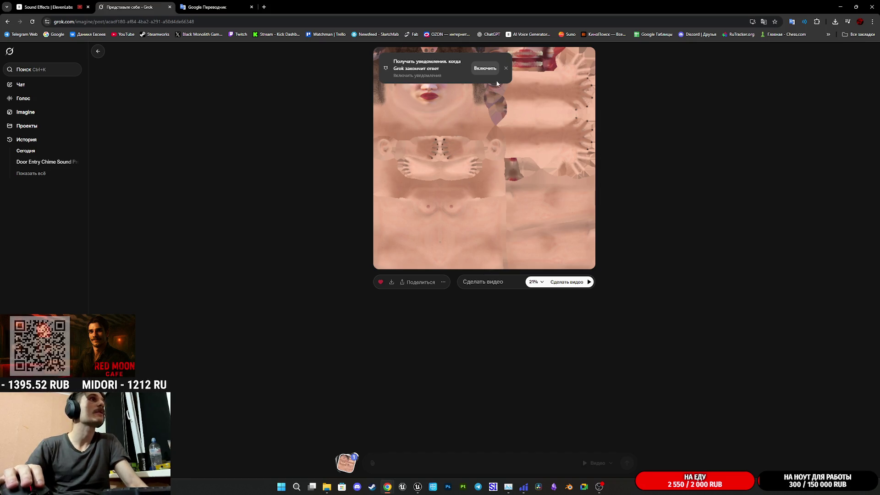
# Type the Russian prompt asking for blood to stream from the eyes in the upper-left
pyautogui.click(506, 69)
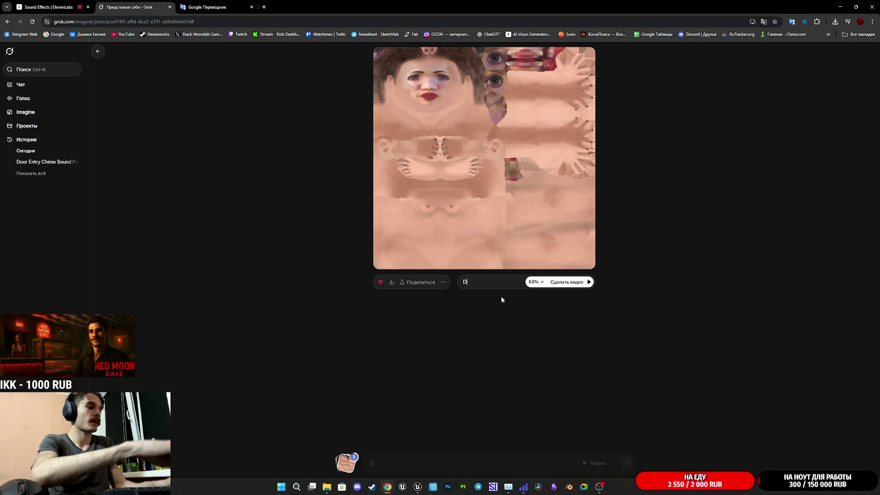
pyautogui.write('В')
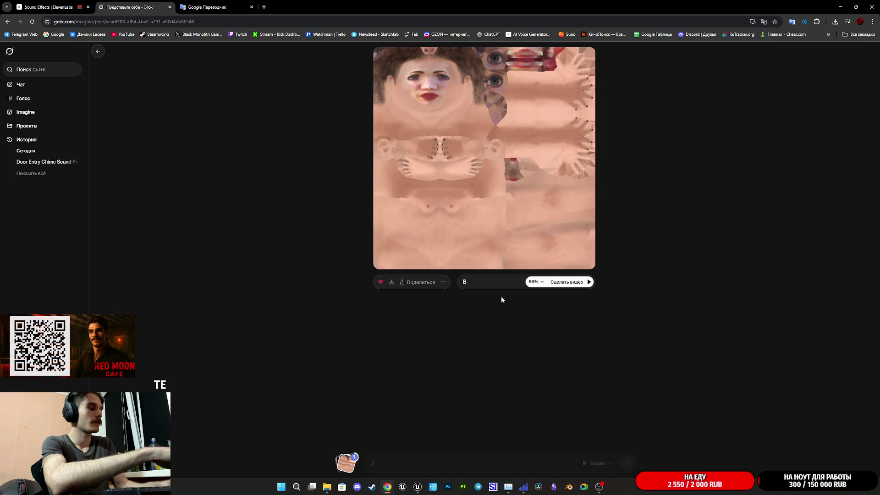
pyautogui.write(' левой вер')
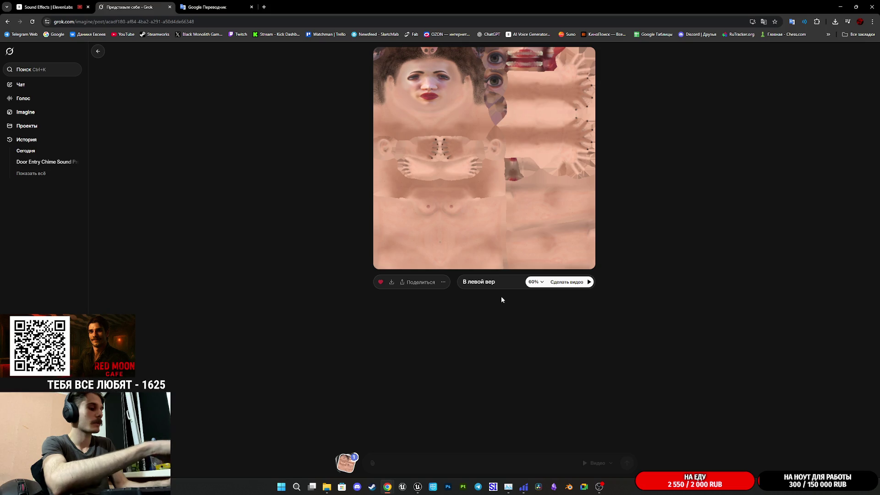
pyautogui.write('хней части')
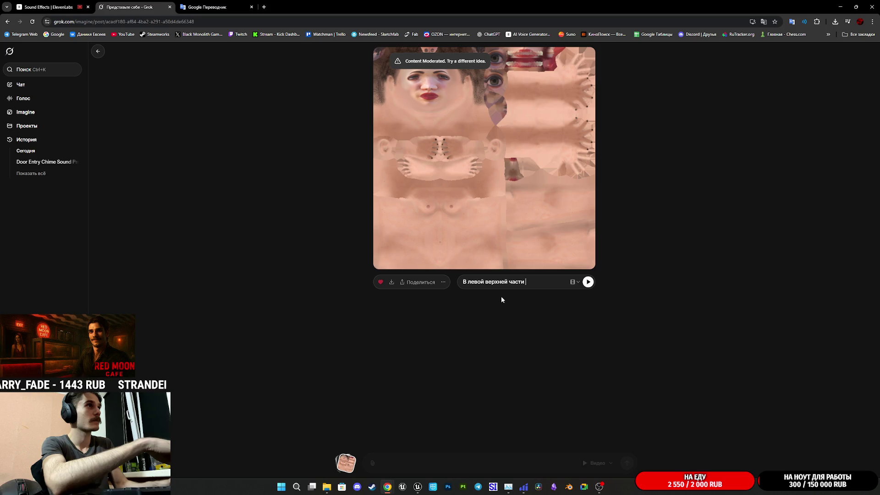
pyautogui.write('сдела')
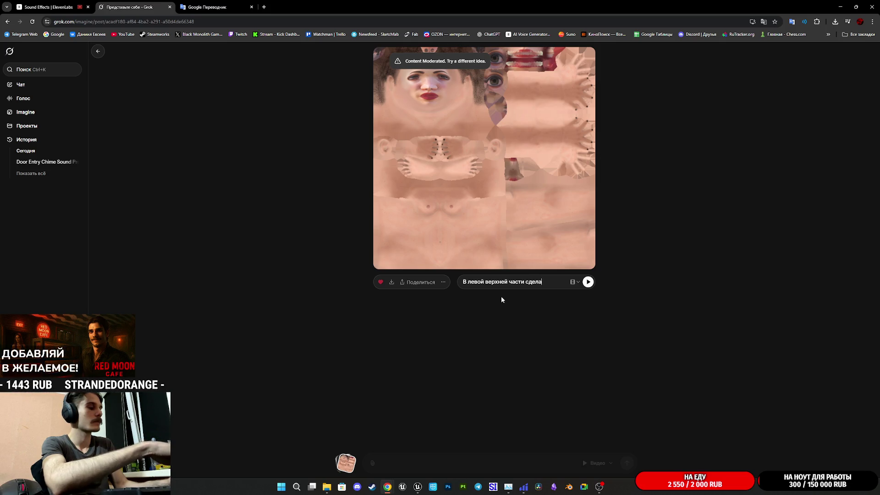
pyautogui.write('й буд-то')
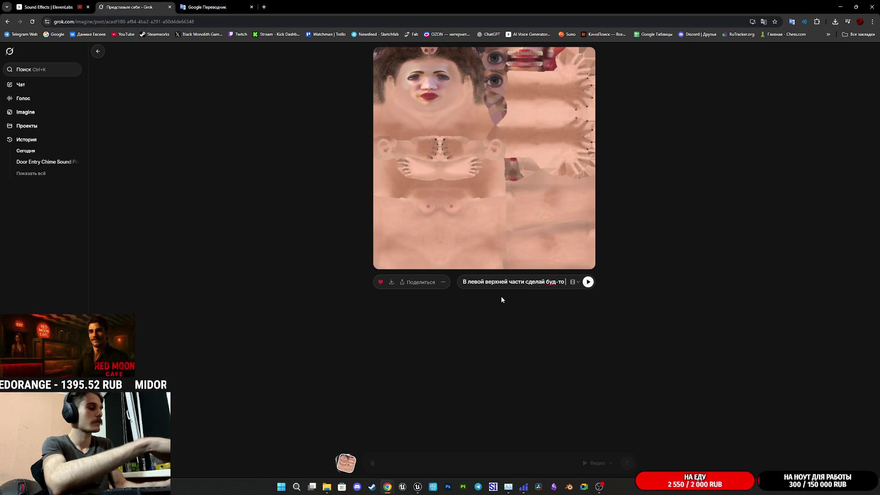
pyautogui.write(' из')
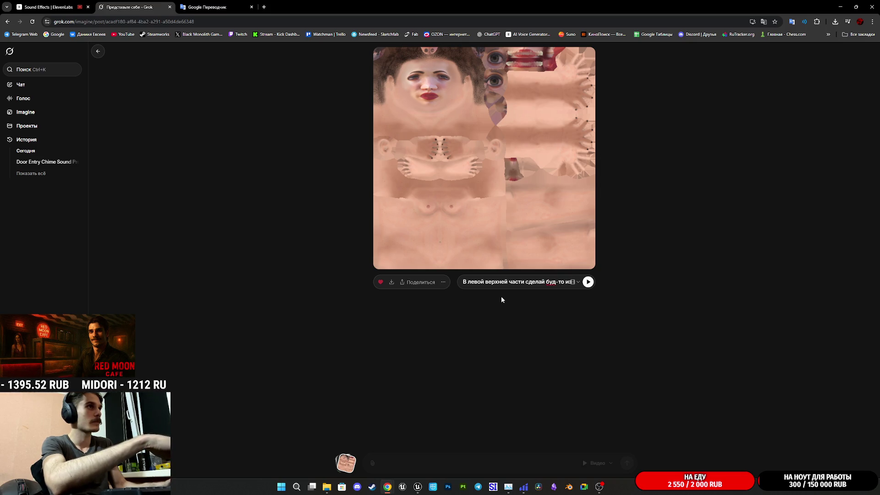
pyautogui.write(' глаз теч')
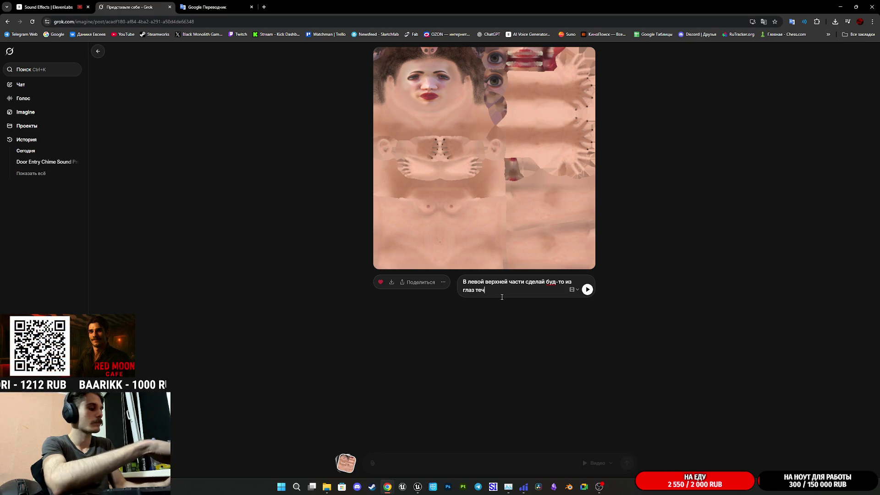
pyautogui.write('ет кровь')
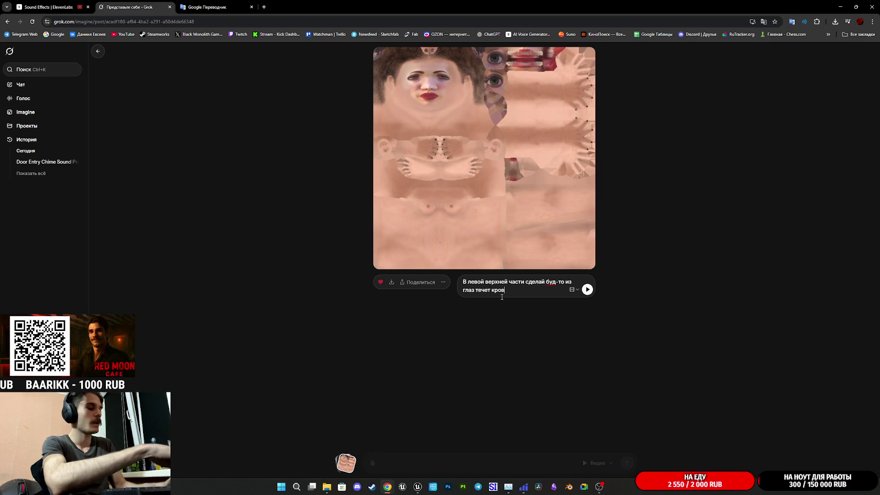
# Send the blood-from-eyes prompt to generate the video, then mute its playback
pyautogui.click(588, 291)
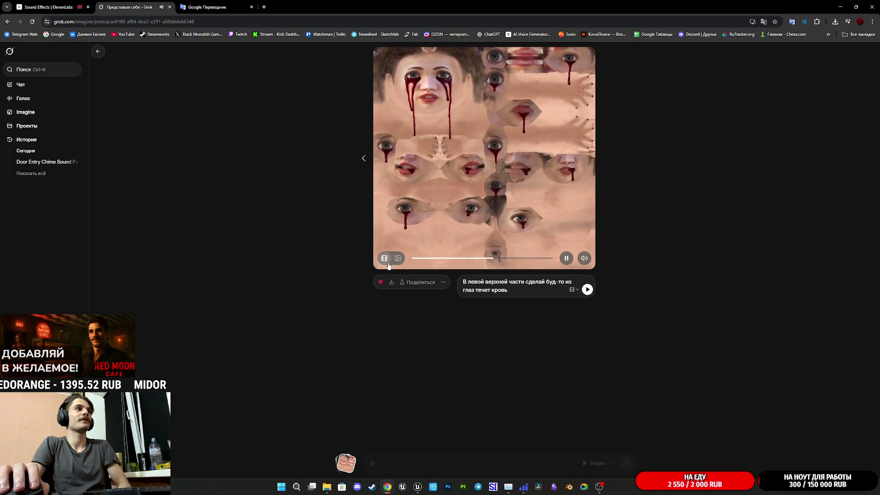
pyautogui.click(585, 258)
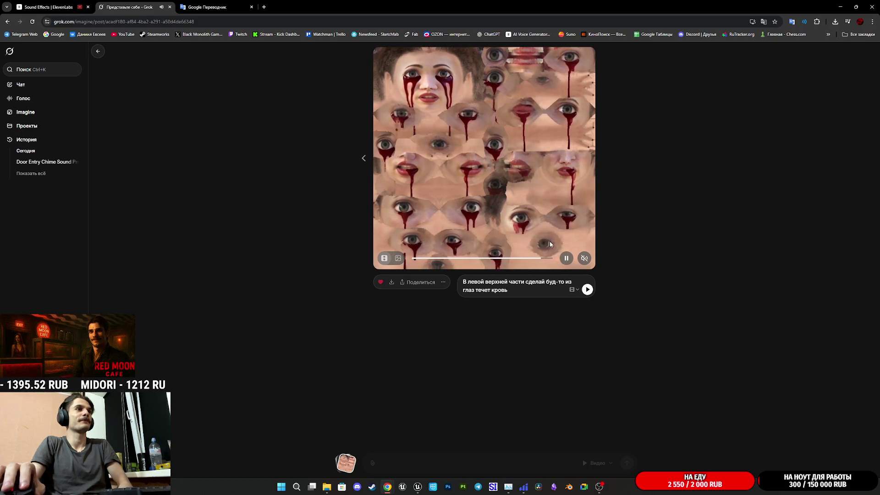
# Save the generated video via 'Сохранить видео как...' as an mp4 in Downloads
pyautogui.rightClick(544, 218)
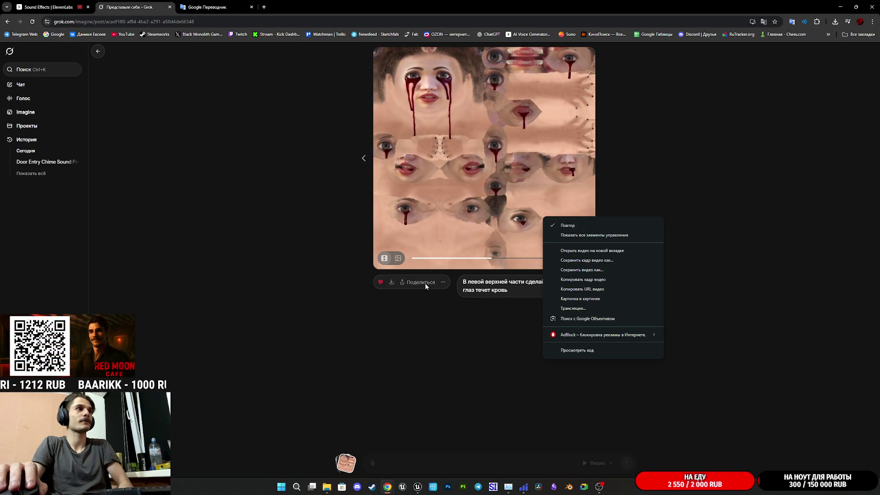
pyautogui.click(391, 281)
pyautogui.click(392, 282)
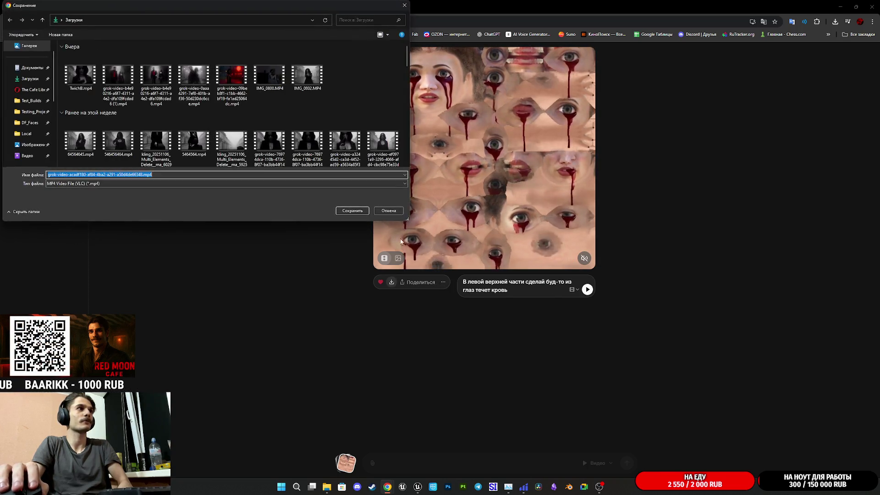
pyautogui.click(353, 211)
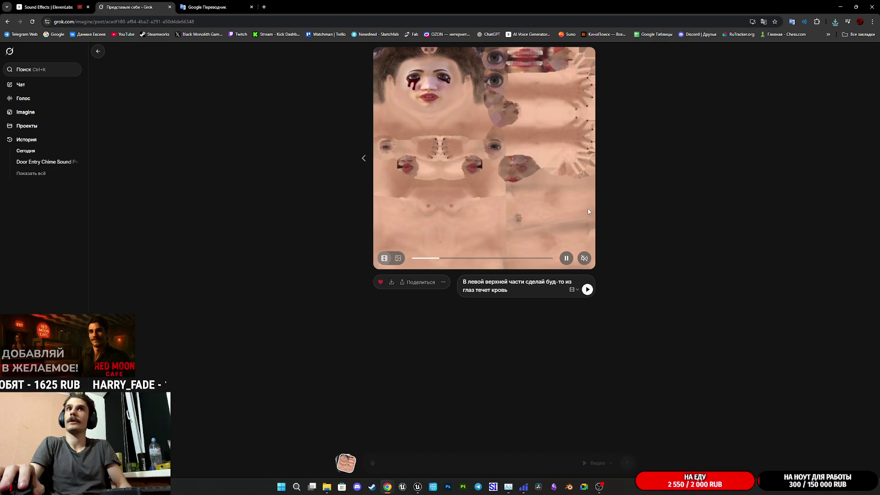
# Switch to Unreal and minimise the BodyBC texture editor window
pyautogui.moveTo(418, 489)
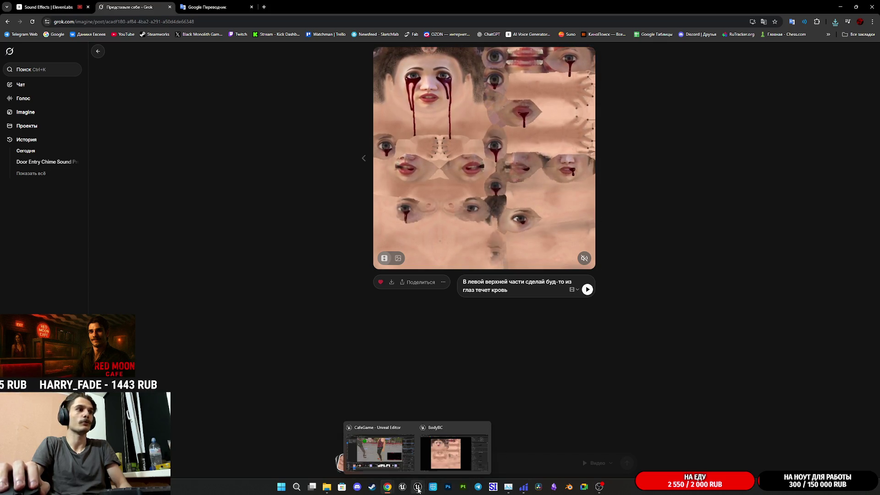
pyautogui.click(443, 454)
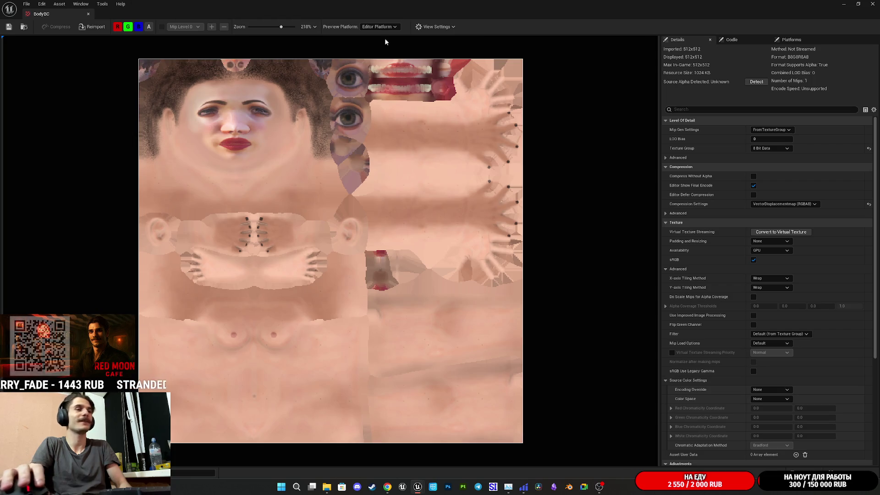
pyautogui.click(844, 4)
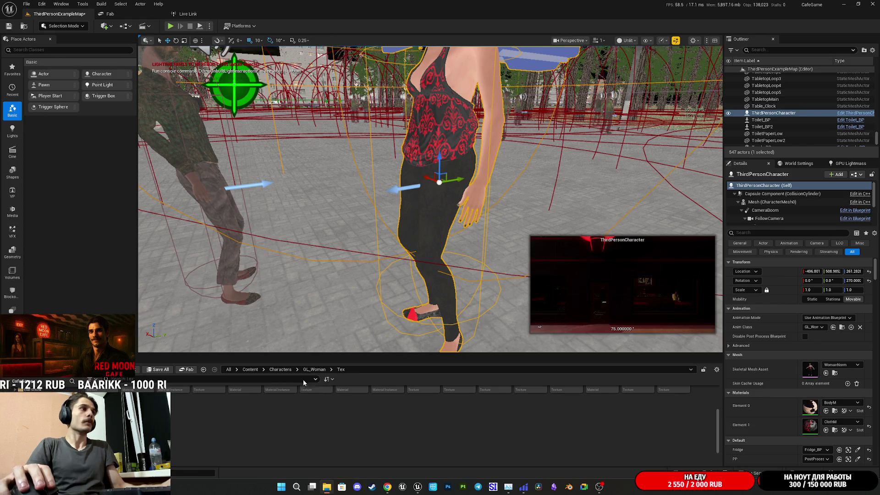
# Create a new folder named Movie under Content
pyautogui.click(250, 369)
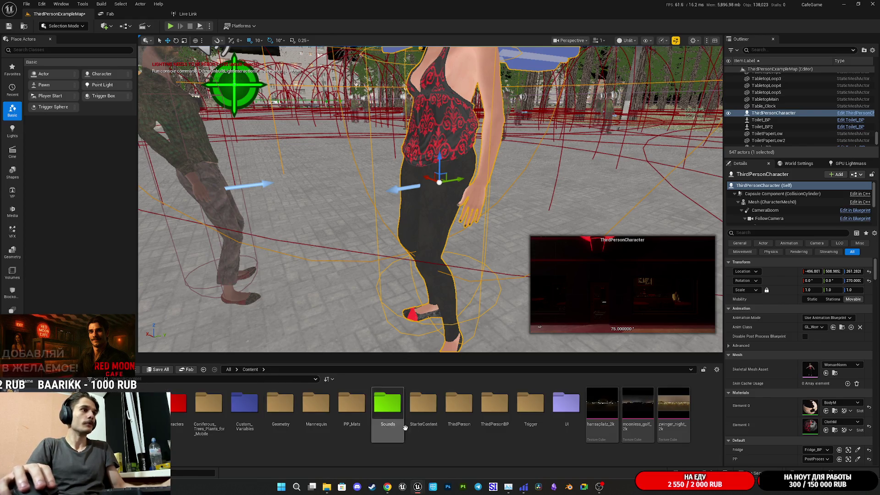
pyautogui.rightClick(439, 453)
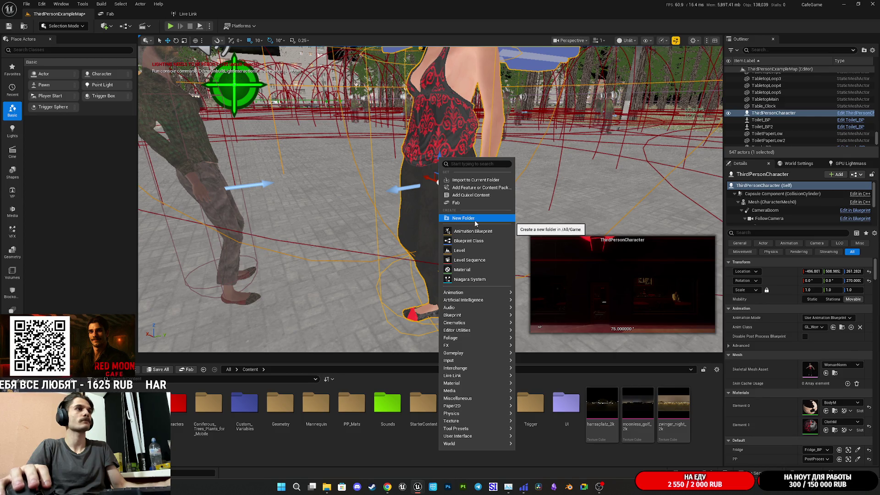
pyautogui.click(475, 219)
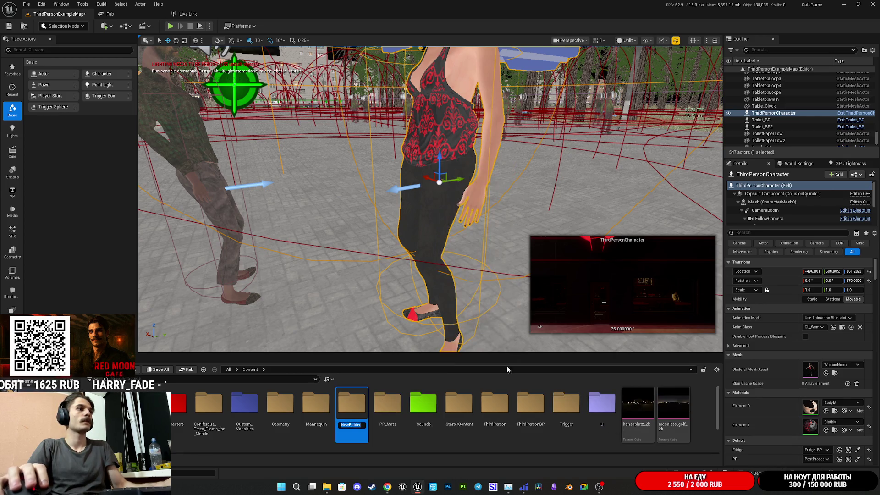
pyautogui.write('Ьшмш')
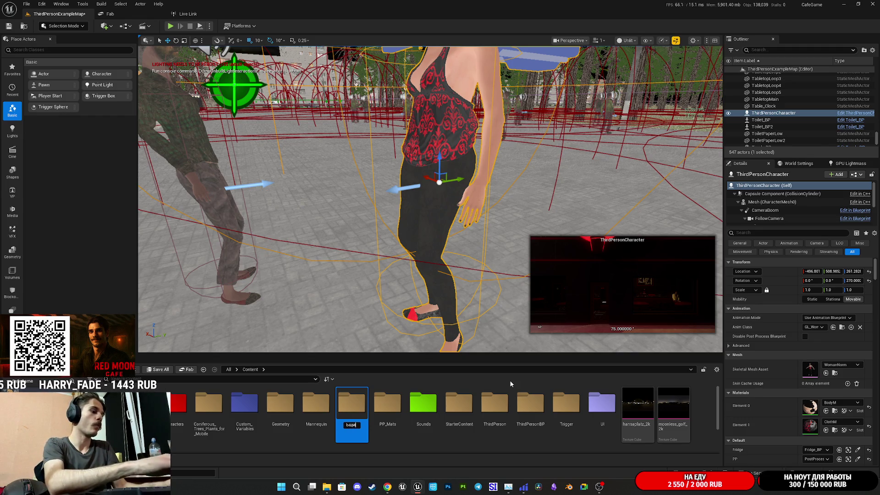
pyautogui.press('BackSpace')
pyautogui.press('BackSpace')
pyautogui.press('BackSpace')
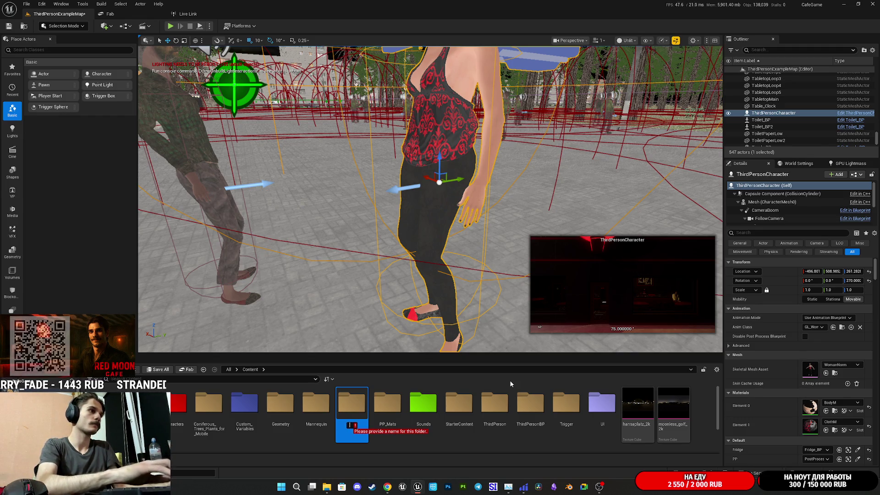
pyautogui.write('Movie')
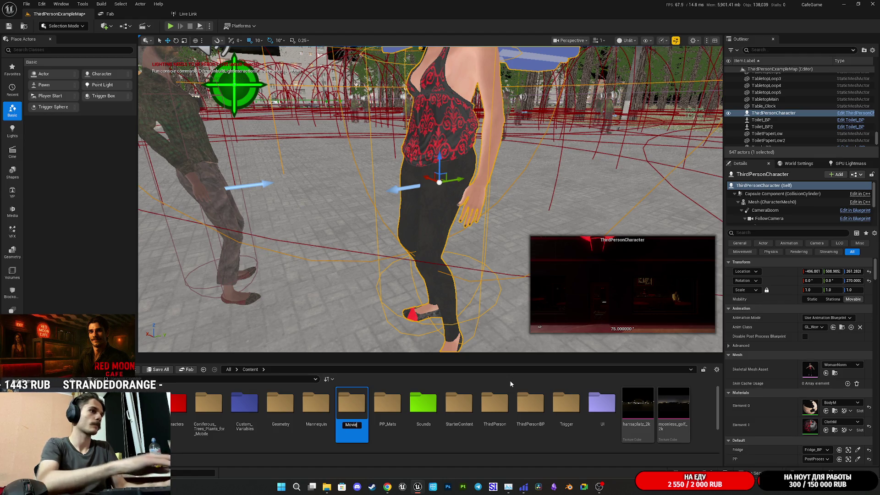
pyautogui.press('Return')
pyautogui.press('Return')
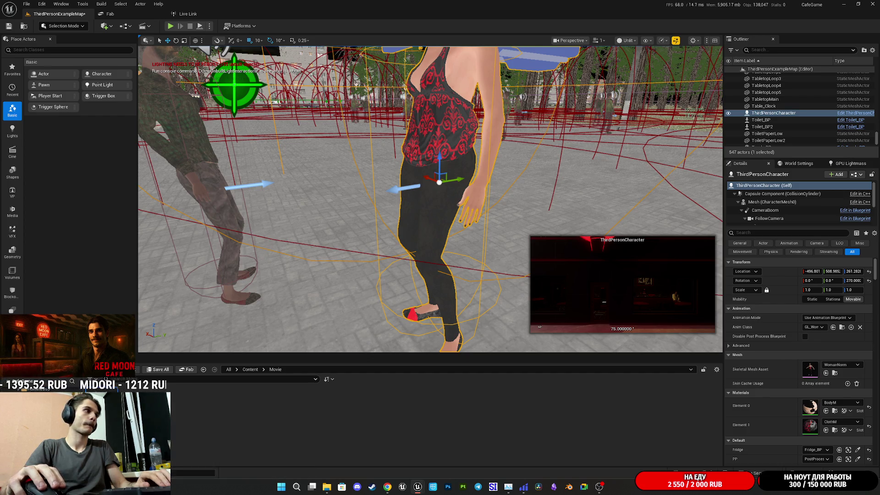
# Close the grok video Media Source editor and the BodyBC texture editor
pyautogui.doubleClick(251, 364)
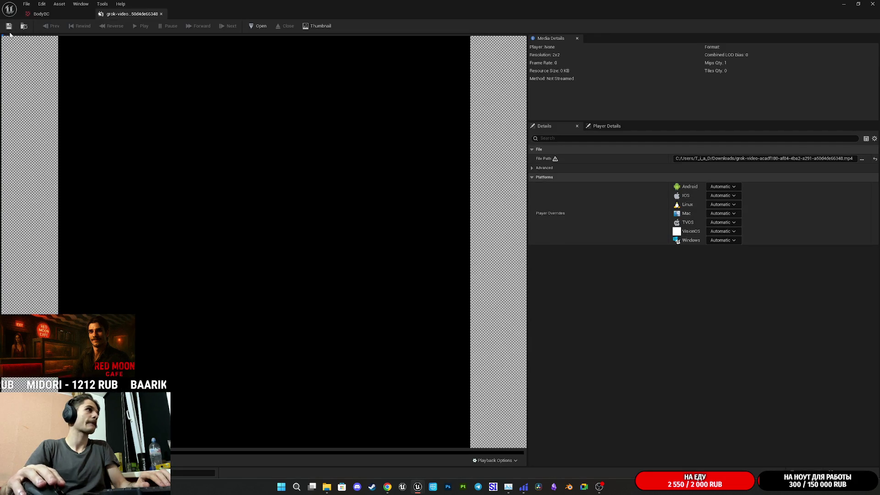
pyautogui.click(161, 13)
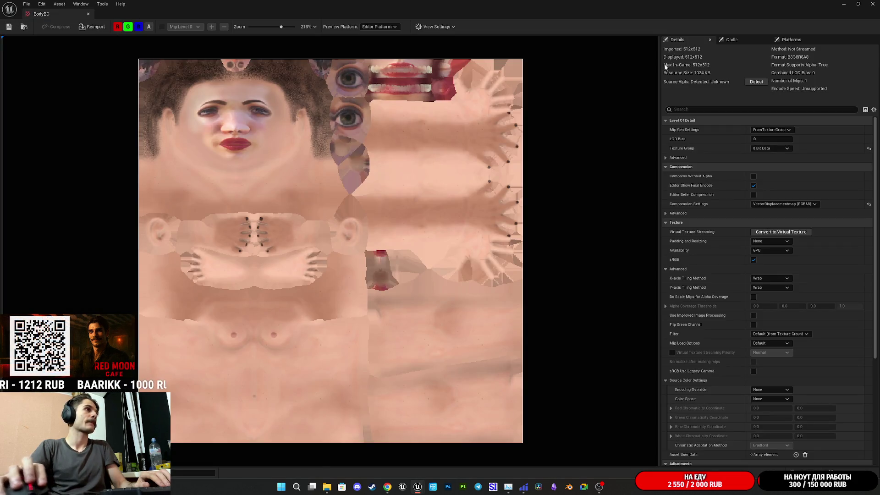
pyautogui.click(89, 13)
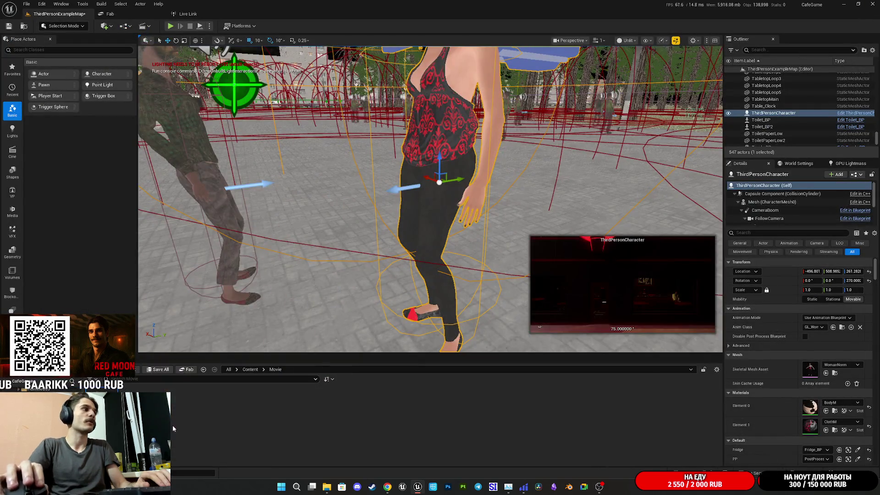
# Bring up the Media asset types in the Movie folder's creation menu
pyautogui.rightClick(158, 417)
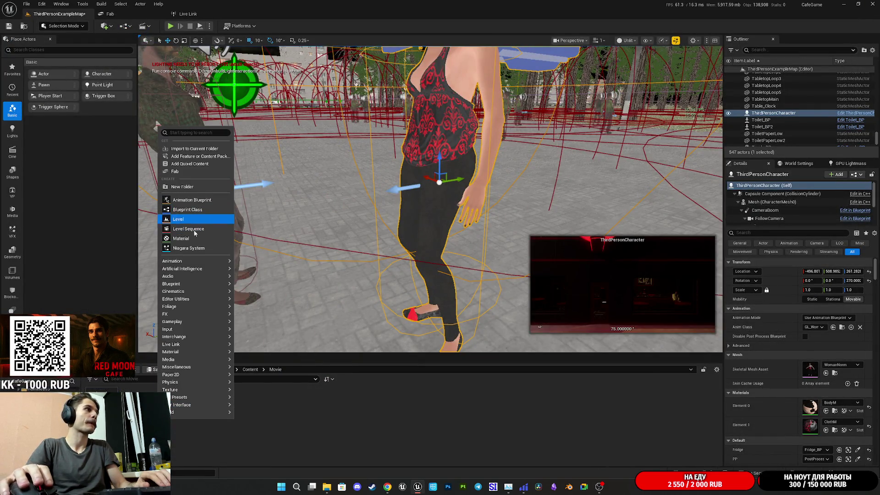
pyautogui.moveTo(199, 263)
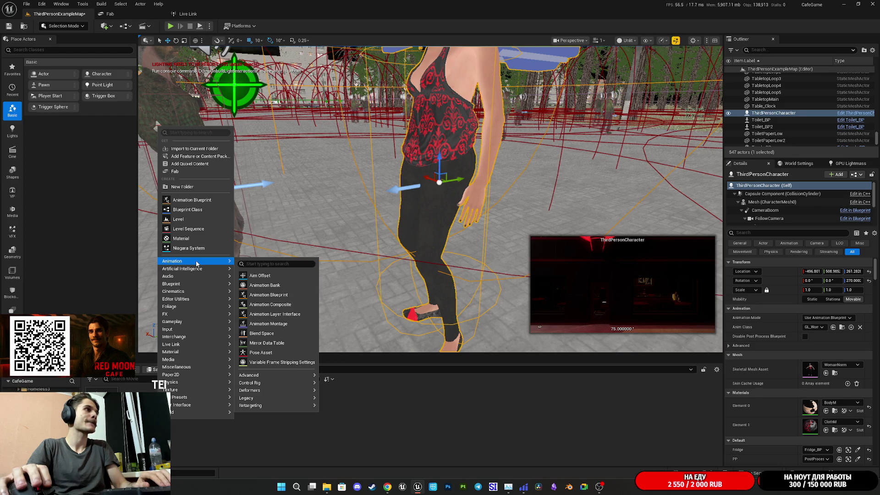
pyautogui.moveTo(191, 285)
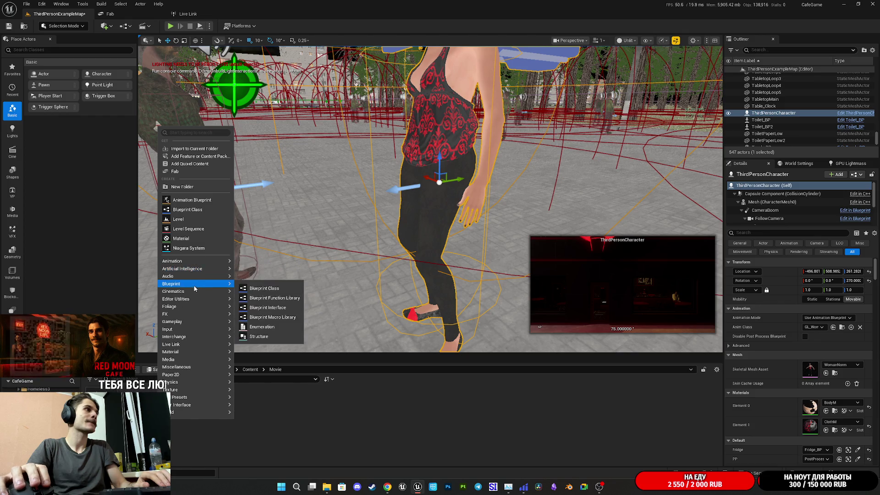
pyautogui.moveTo(189, 345)
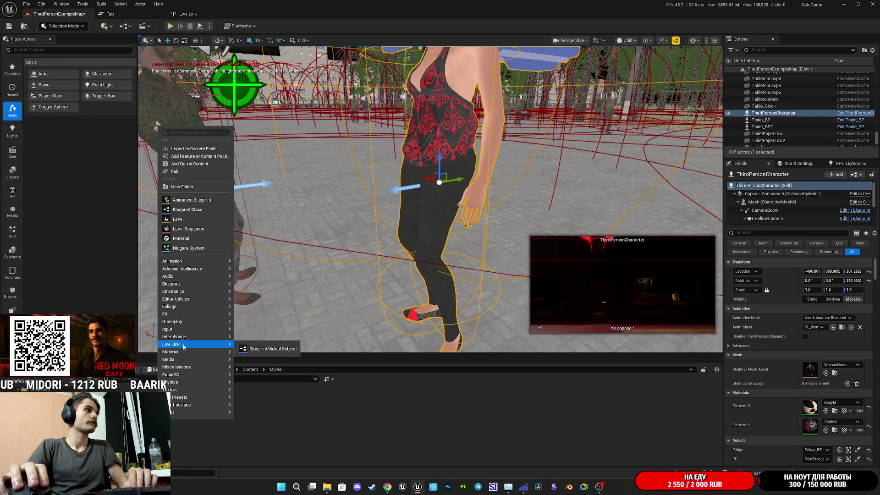
pyautogui.moveTo(181, 360)
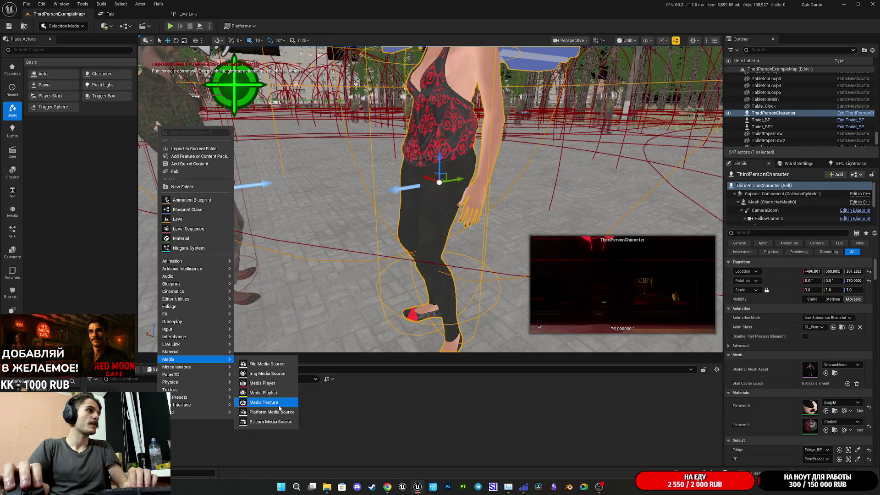
# Create NewMediaTexture, open it and move its editor window aside
pyautogui.click(276, 385)
pyautogui.doubleClick(137, 404)
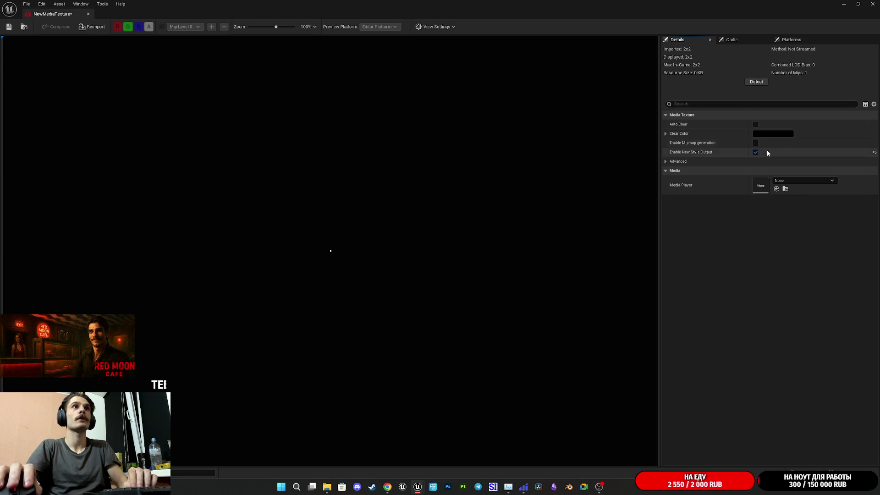
pyautogui.click(666, 134)
pyautogui.click(666, 133)
pyautogui.click(801, 180)
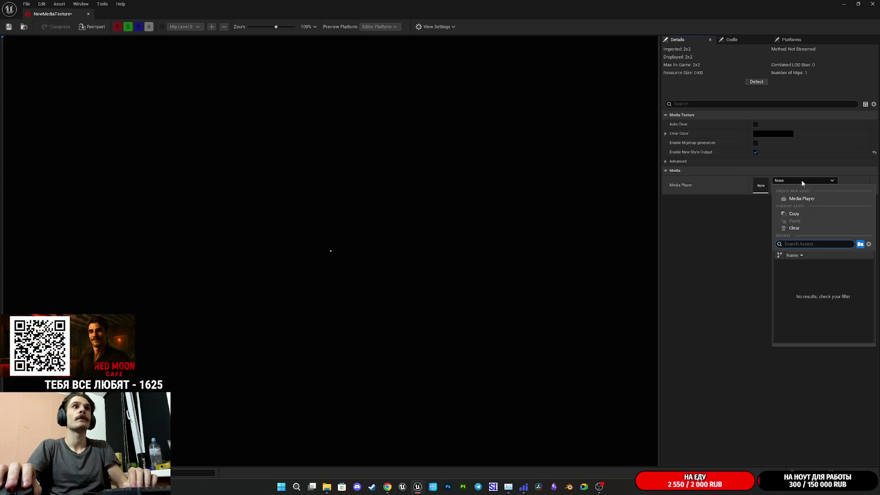
pyautogui.click(801, 180)
pyautogui.click(858, 4)
pyautogui.moveTo(572, 260); pyautogui.dragTo(601, 35)
# Create NewMediaPlayer and load the grok video media source into it
pyautogui.rightClick(200, 427)
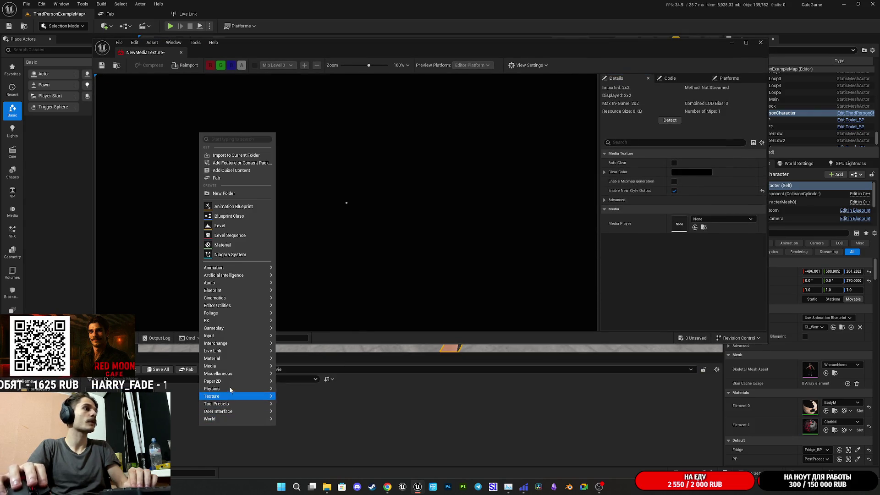
pyautogui.moveTo(227, 368)
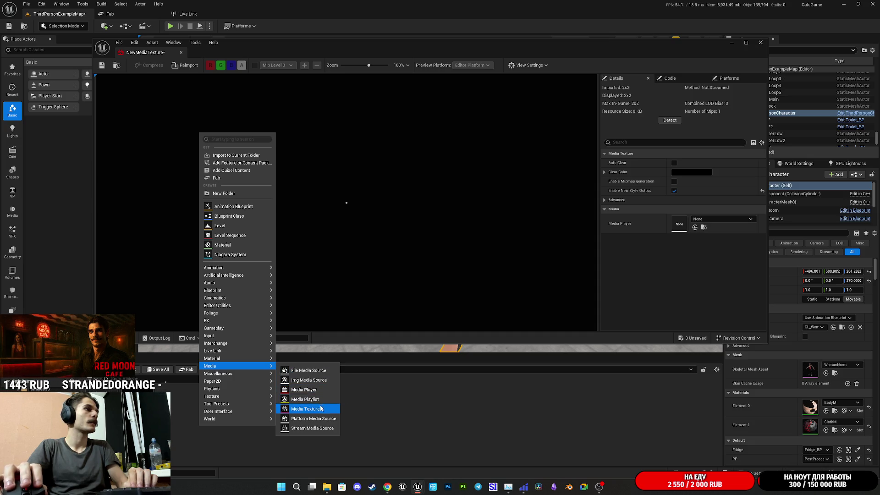
pyautogui.click(322, 393)
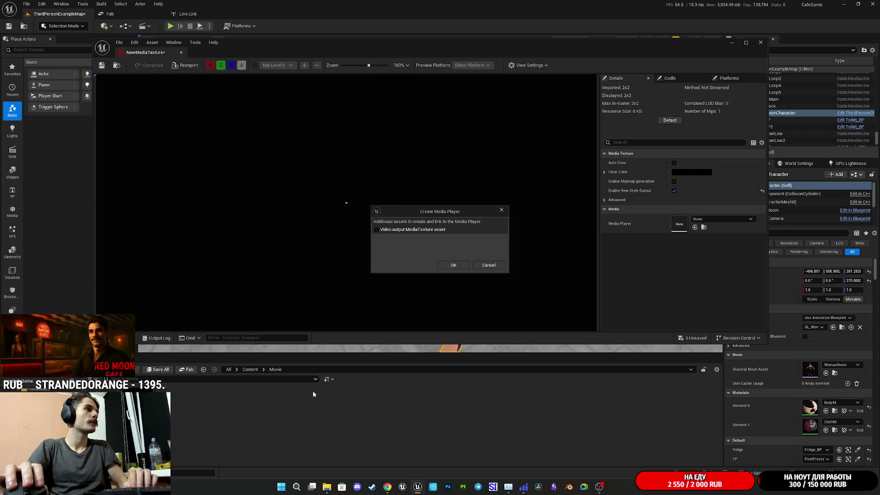
pyautogui.click(454, 266)
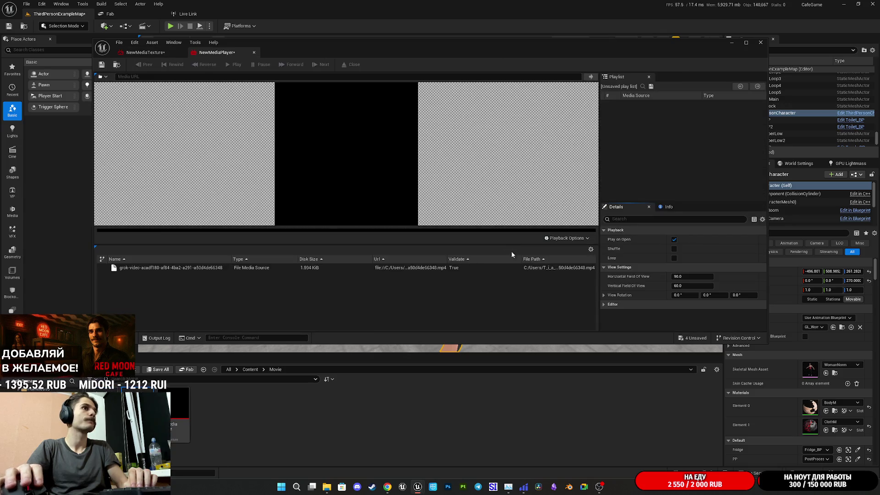
pyautogui.doubleClick(322, 269)
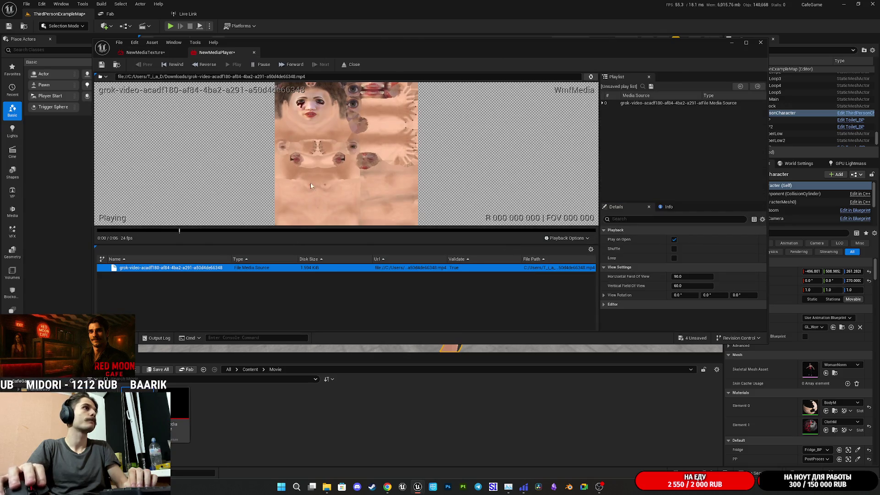
pyautogui.click(254, 52)
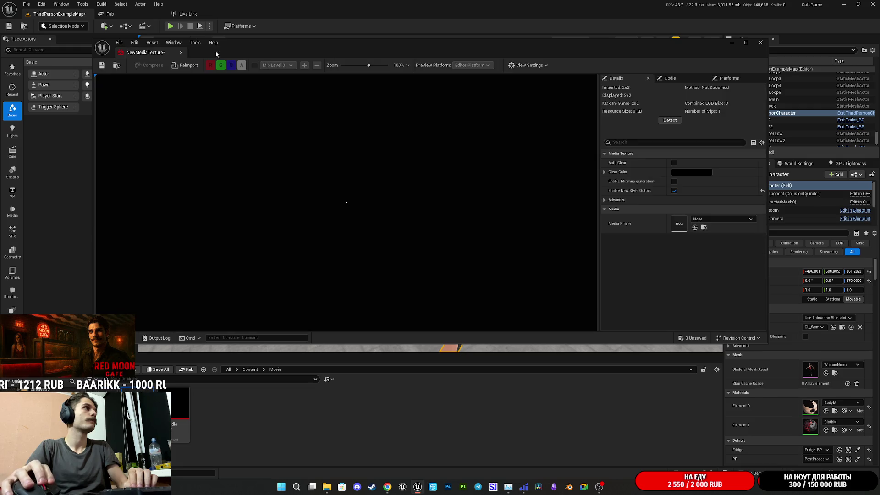
# Assign NewMediaPlayer to NewMediaTexture, then save and close the texture
pyautogui.click(720, 219)
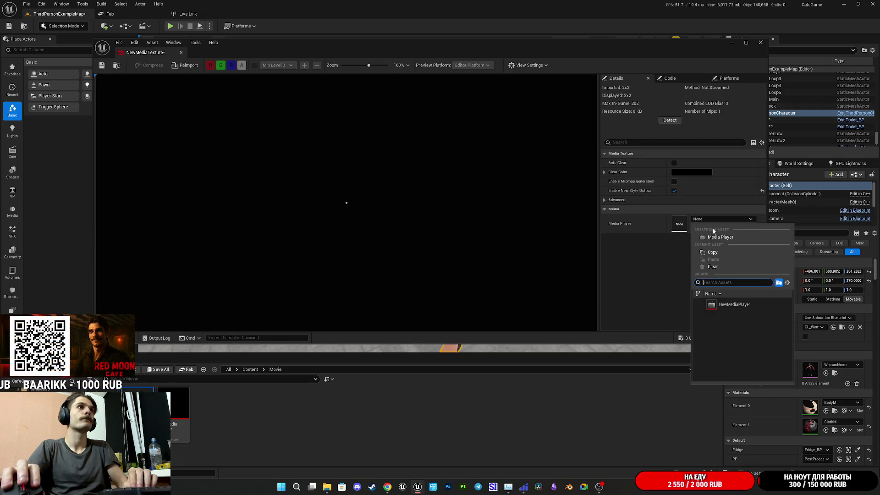
pyautogui.click(733, 305)
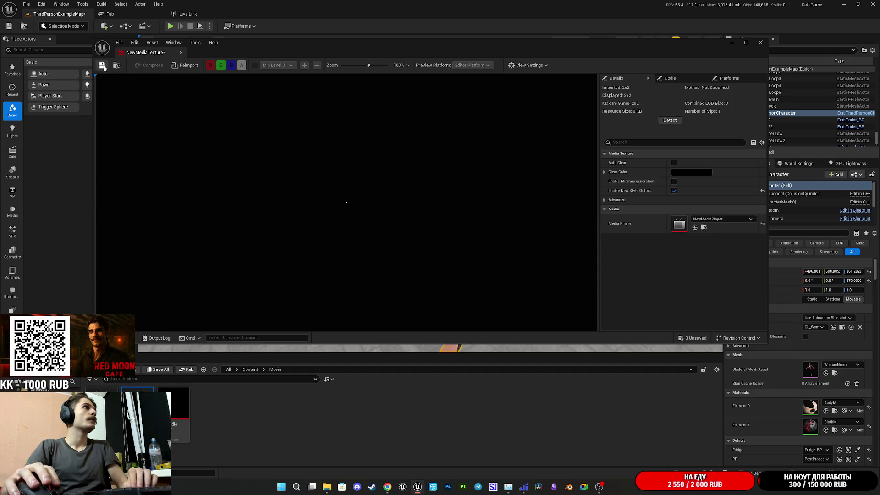
pyautogui.click(761, 43)
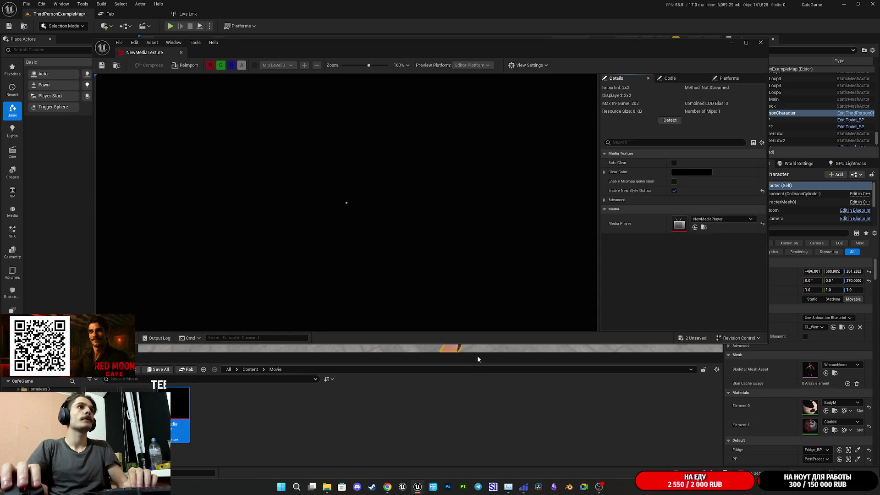
pyautogui.click(761, 44)
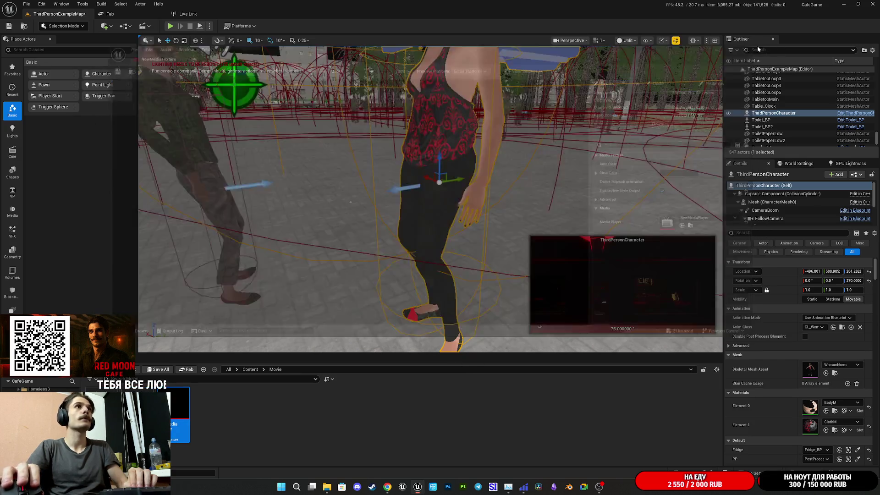
# Create a new material named Test and open it for editing
pyautogui.rightClick(220, 414)
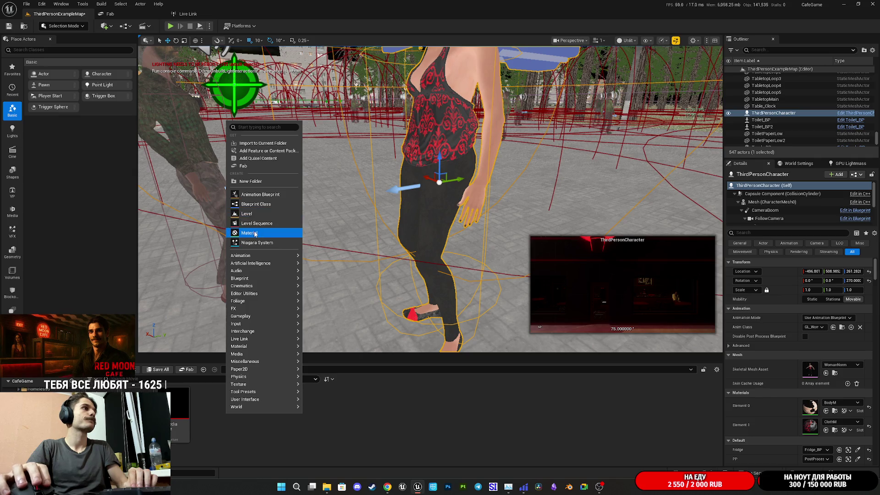
pyautogui.press('Escape')
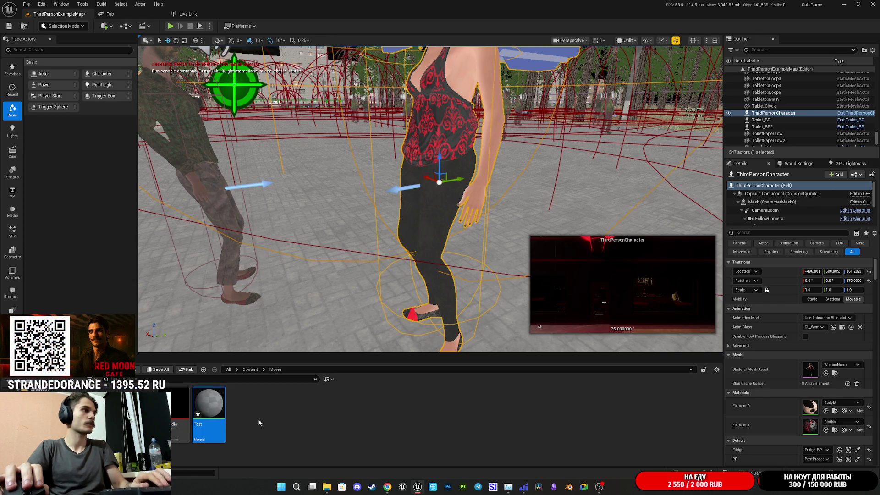
pyautogui.doubleClick(209, 409)
# Sample NewMediaTexture into Base Color, apply, then turn the view toward the character
pyautogui.moveTo(180, 408)
pyautogui.mouseDown()
pyautogui.moveTo(305, 174)
pyautogui.moveTo(323, 176)
pyautogui.moveTo(471, 96)
pyautogui.mouseUp()
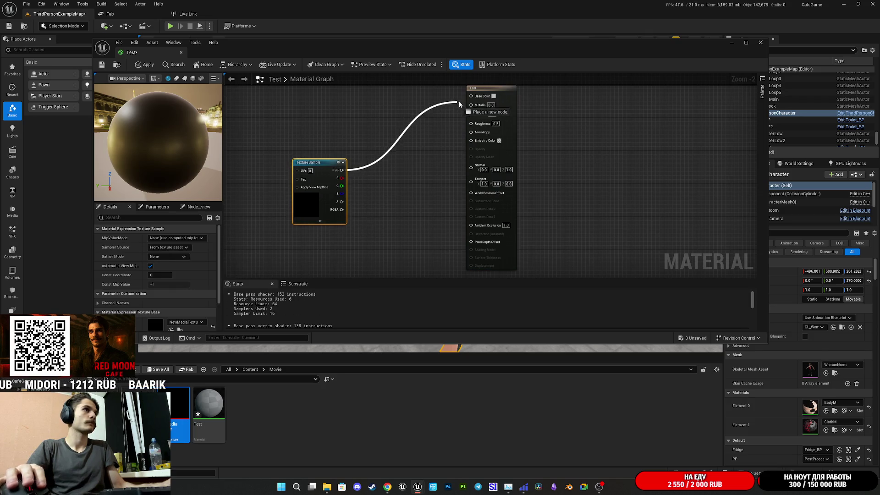
pyautogui.moveTo(317, 207); pyautogui.dragTo(415, 136)
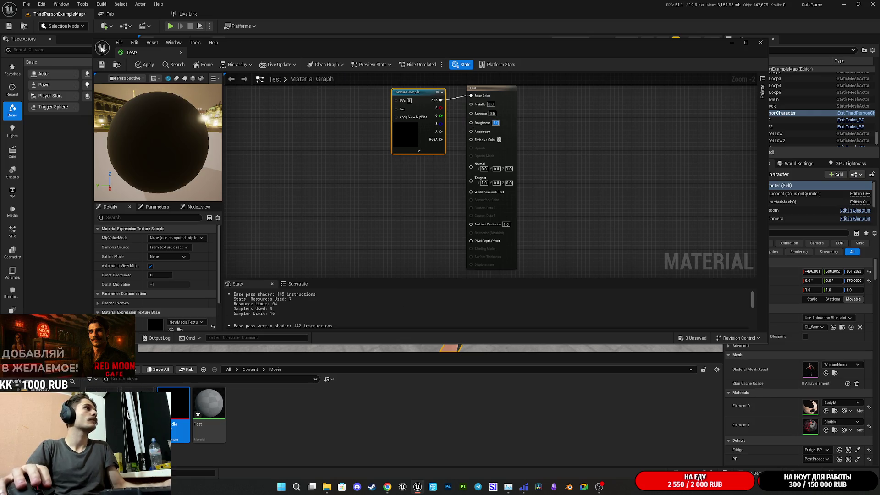
pyautogui.click(101, 65)
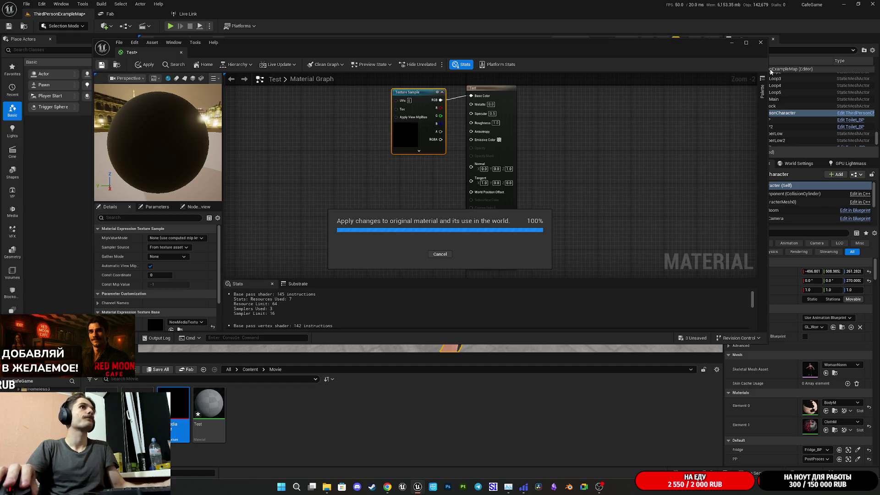
pyautogui.click(761, 43)
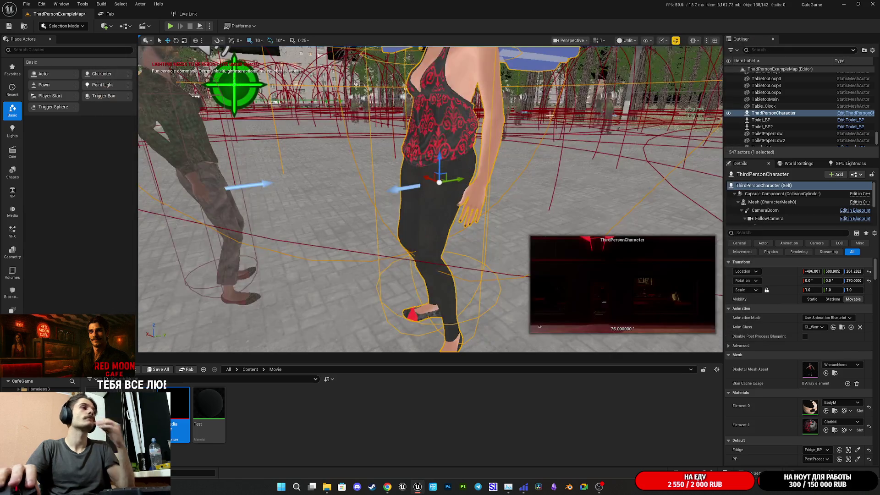
pyautogui.moveTo(412, 247)
pyautogui.mouseDown()
pyautogui.moveTo(476, 252)
pyautogui.moveTo(413, 247)
pyautogui.mouseUp()
pyautogui.moveTo(208, 413)
pyautogui.mouseDown()
pyautogui.moveTo(643, 346)
pyautogui.moveTo(795, 411)
pyautogui.moveTo(662, 356)
pyautogui.moveTo(652, 379)
pyautogui.moveTo(208, 427)
pyautogui.mouseUp()
# Assign the Test material to the ThirdPersonCharacter's Element 0 slot and save all changed assets
pyautogui.moveTo(205, 412)
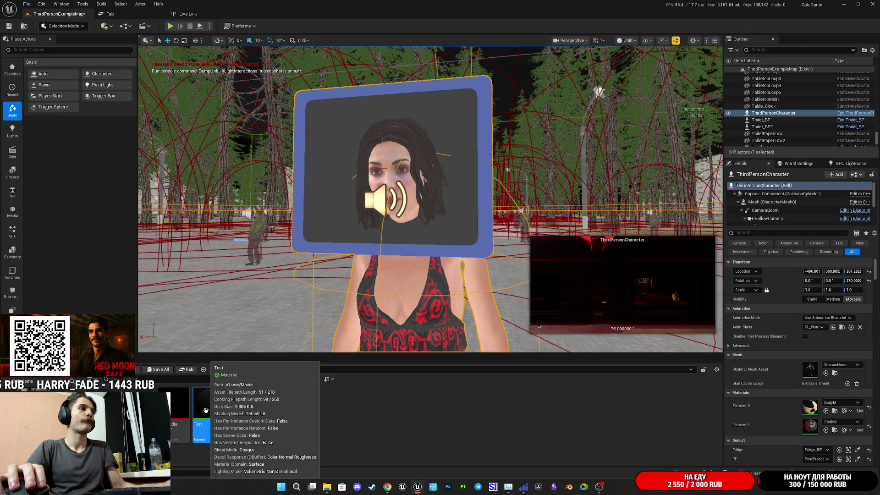
pyautogui.moveTo(218, 407)
pyautogui.mouseDown()
pyautogui.moveTo(543, 428)
pyautogui.moveTo(810, 406)
pyautogui.mouseUp()
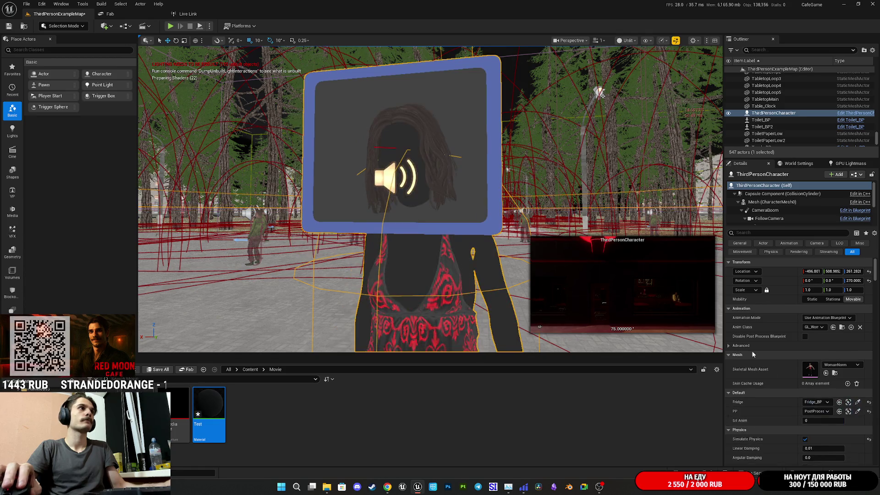
pyautogui.press('f')
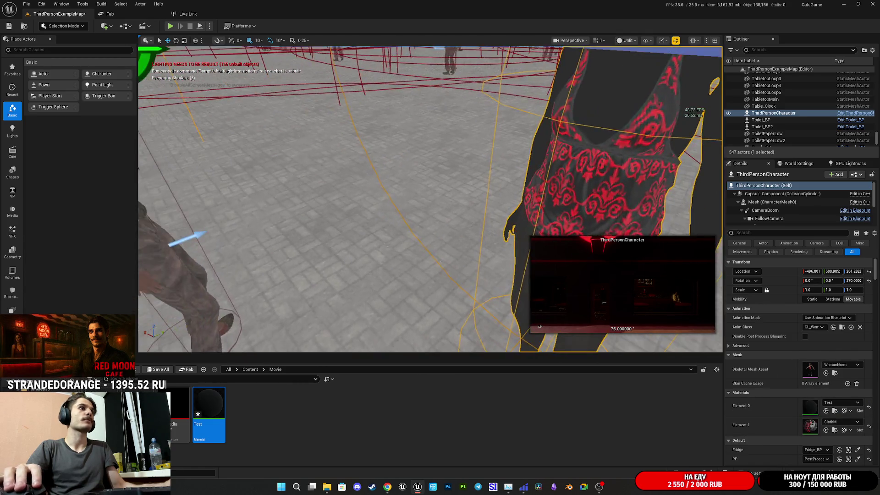
pyautogui.moveTo(227, 351); pyautogui.dragTo(227, 352)
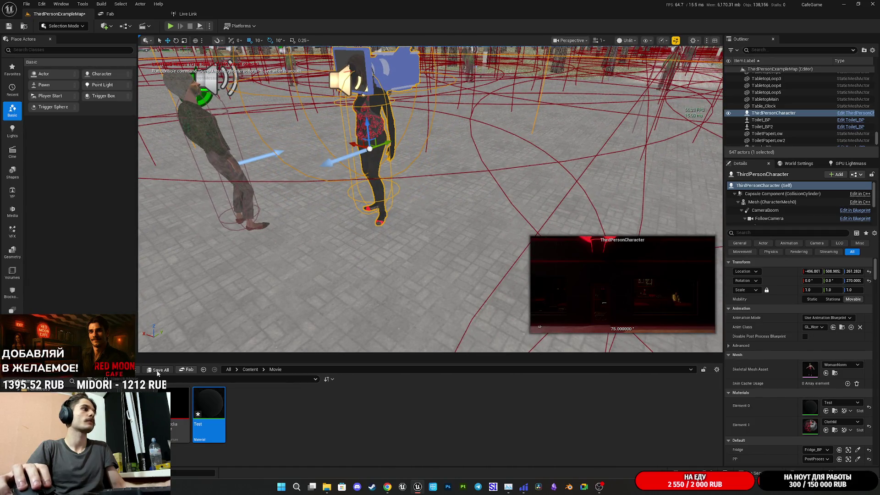
pyautogui.click(158, 370)
pyautogui.click(495, 321)
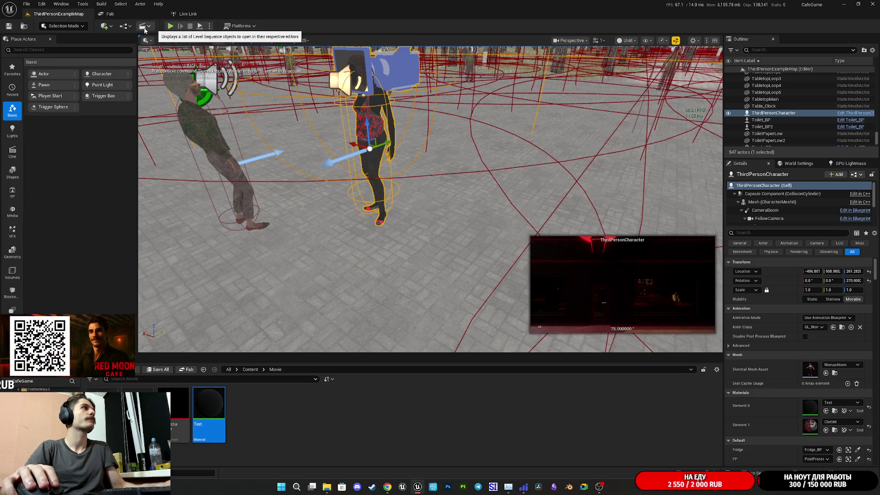
# Open the Level Blueprint from the toolbar's Blueprints dropdown
pyautogui.click(143, 26)
pyautogui.click(153, 78)
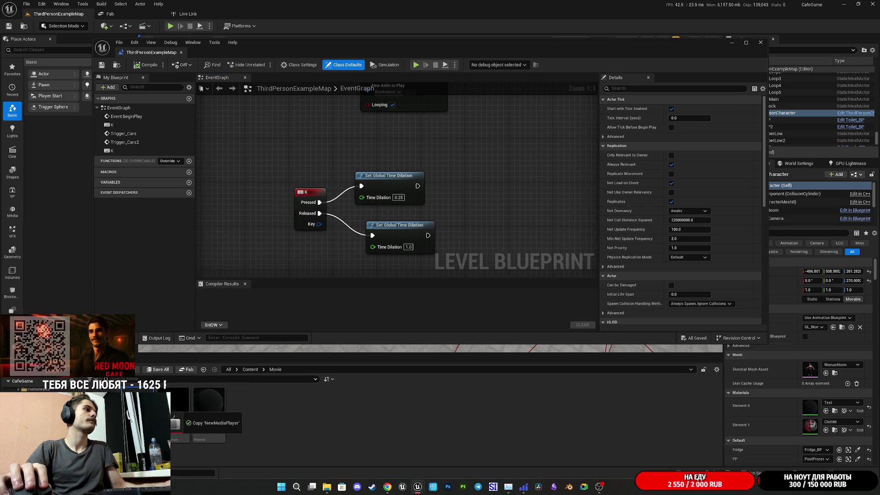
pyautogui.scroll(-6, 306, 237)
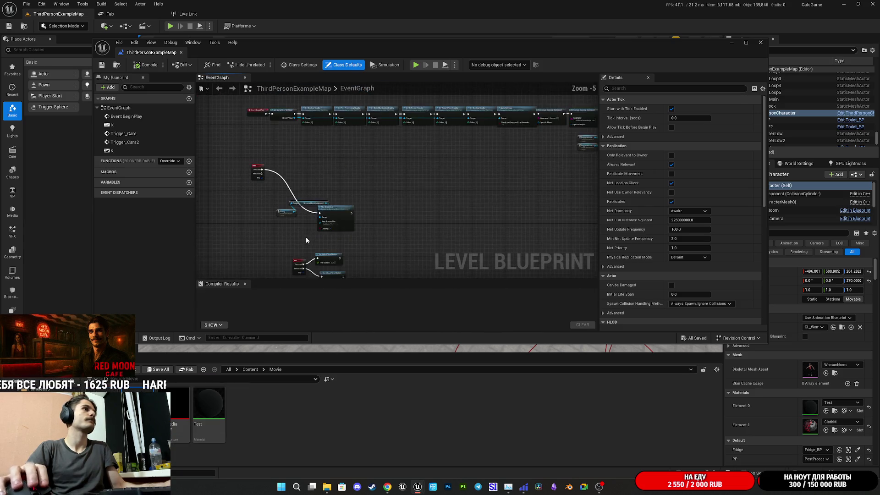
pyautogui.scroll(3, 415, 247)
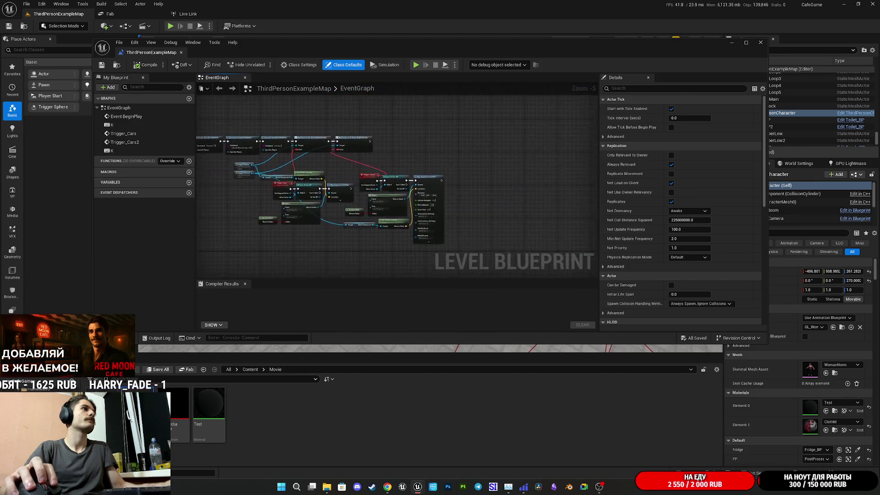
pyautogui.scroll(2, 416, 247)
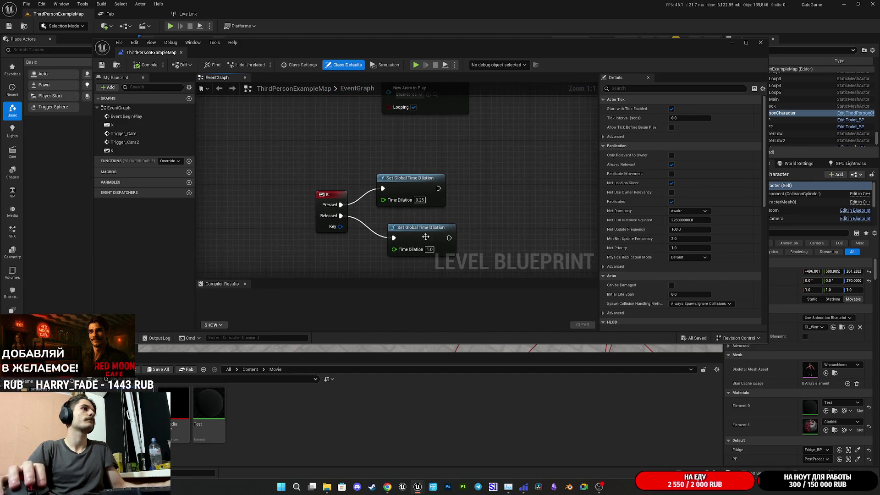
# Delete both Set Global Time Dilation nodes, then compile and save the blueprint
pyautogui.moveTo(458, 263); pyautogui.dragTo(372, 172)
pyautogui.press('Delete')
pyautogui.click(146, 65)
pyautogui.click(103, 66)
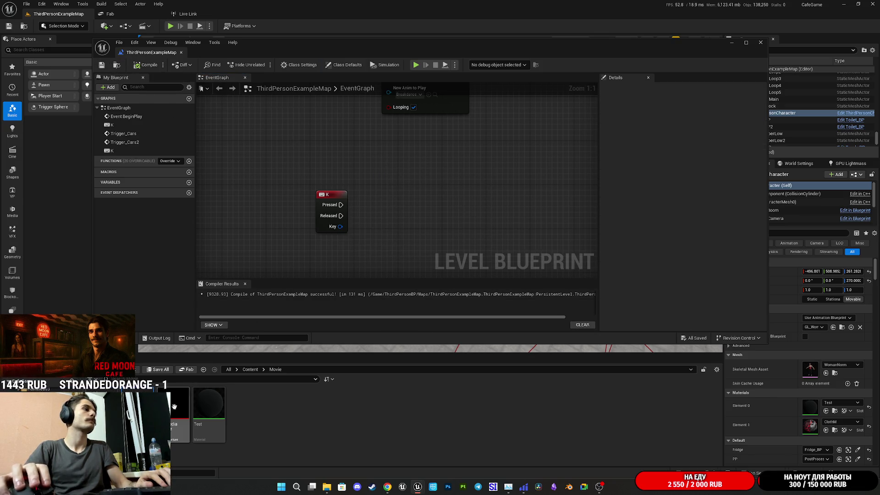
# Add a new level blueprint variable named Player
pyautogui.click(189, 183)
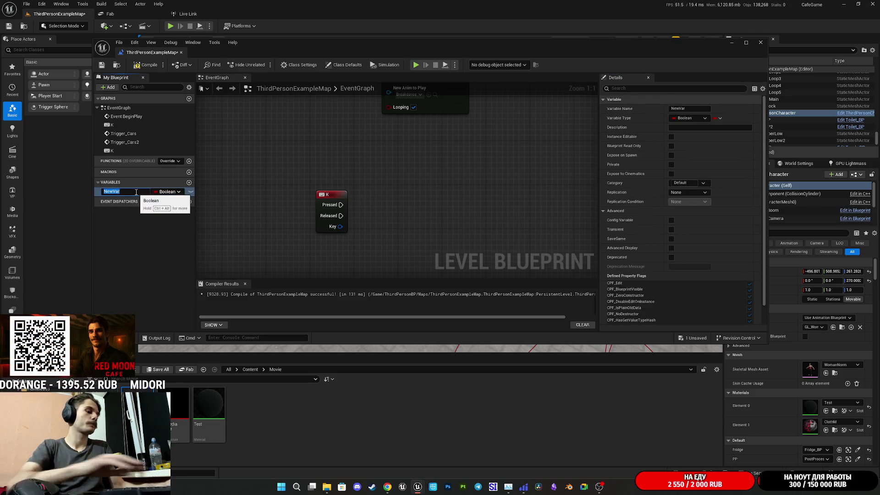
pyautogui.write('Player')
pyautogui.press('Return')
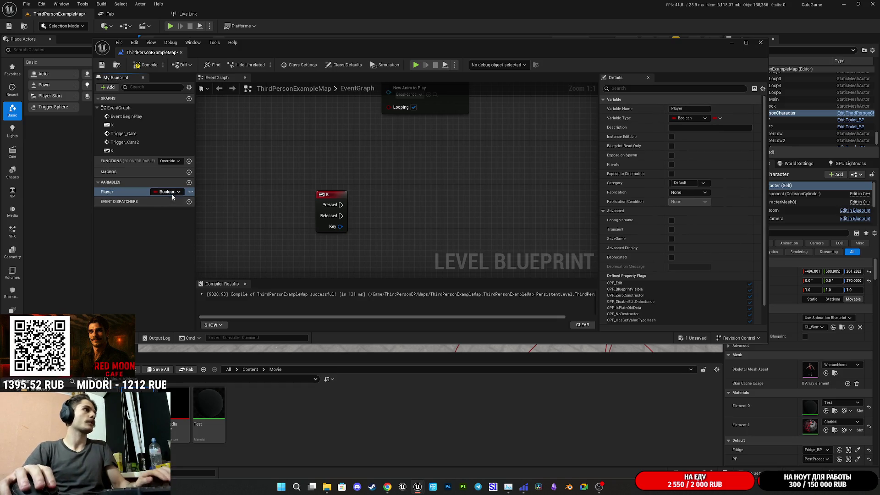
# Set Player's type to Media Player Object Reference, then compile and save
pyautogui.click(171, 193)
pyautogui.write('Pla')
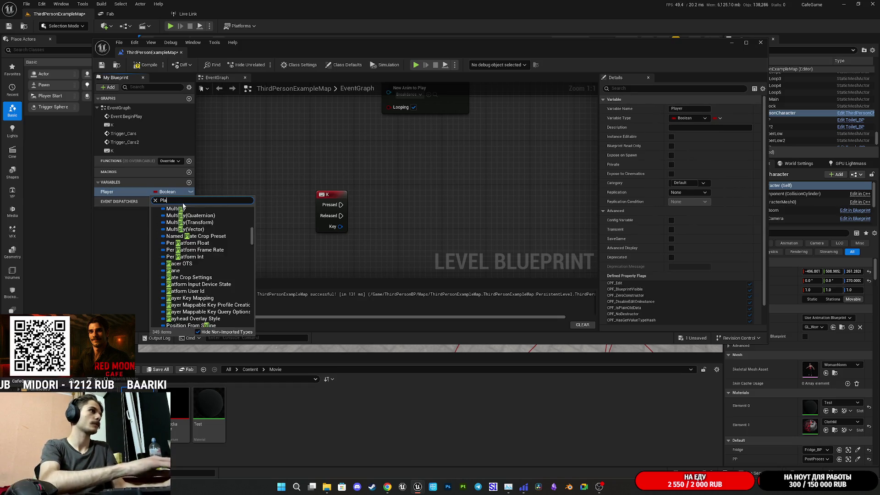
pyautogui.write('ye')
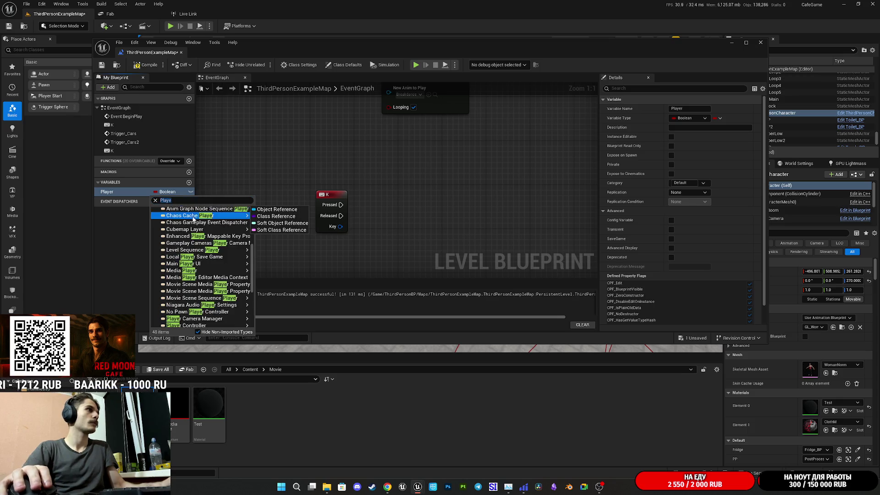
pyautogui.moveTo(251, 273)
pyautogui.click(279, 271)
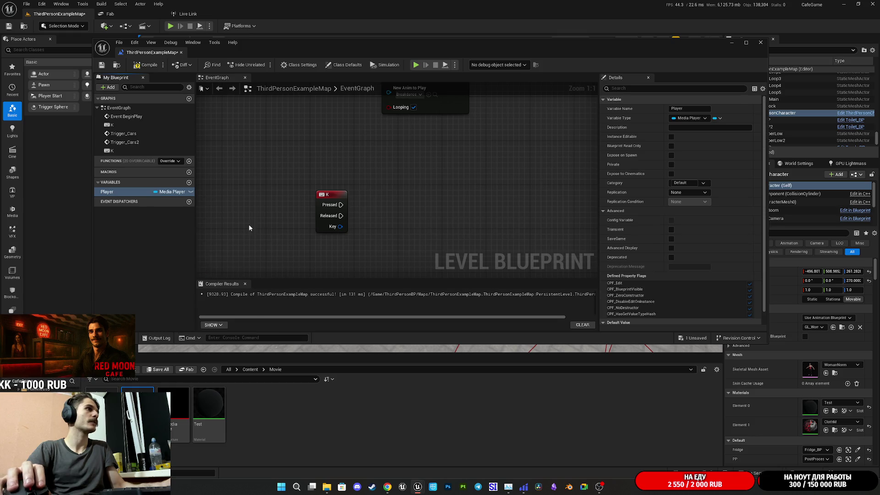
pyautogui.click(144, 66)
pyautogui.hotkey('ctrl', 's')
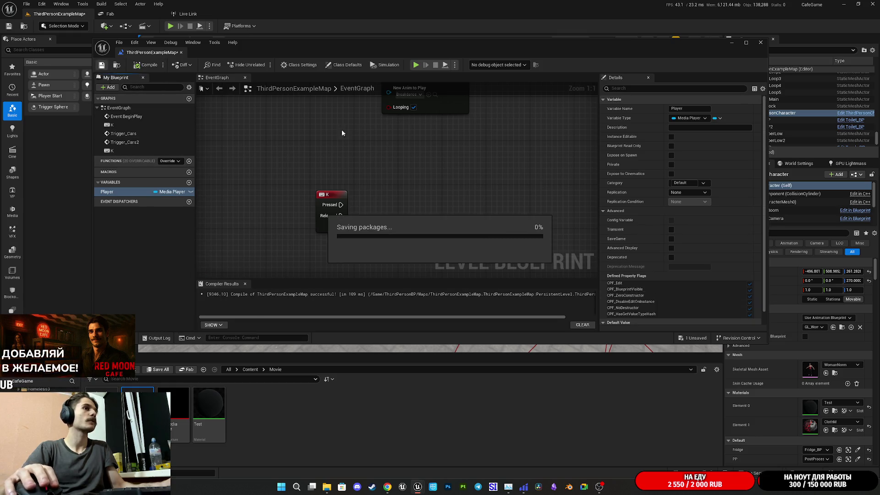
# Default Player to NewMediaPlayer, compile and save, and place a Player getter in the graph
pyautogui.scroll(-2, 696, 271)
pyautogui.click(715, 312)
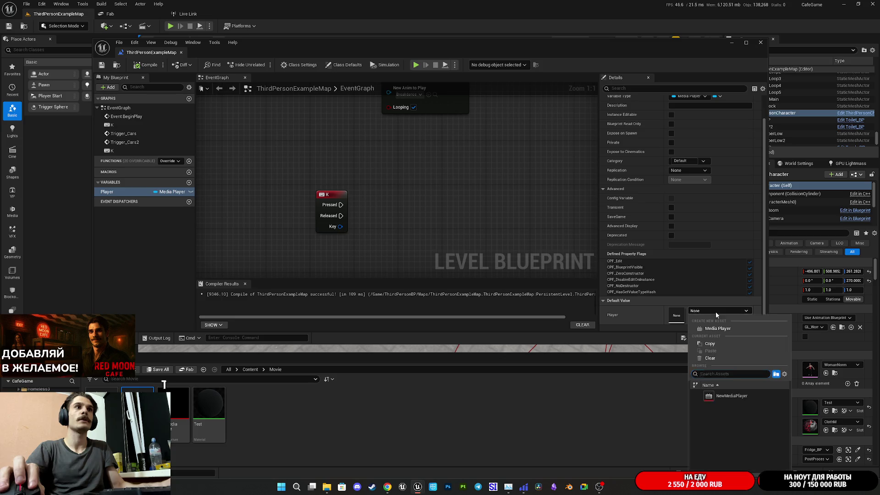
pyautogui.click(720, 386)
pyautogui.click(101, 65)
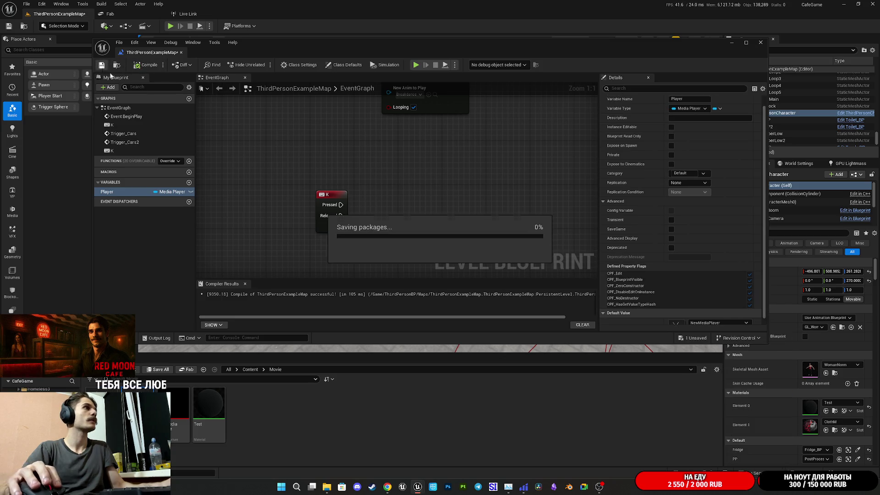
pyautogui.moveTo(143, 192)
pyautogui.mouseDown()
pyautogui.moveTo(275, 250)
pyautogui.moveTo(324, 247)
pyautogui.moveTo(395, 219)
pyautogui.mouseUp()
# Add an Open Source node on Player using the grok video, triggered by K Pressed
pyautogui.click(345, 256)
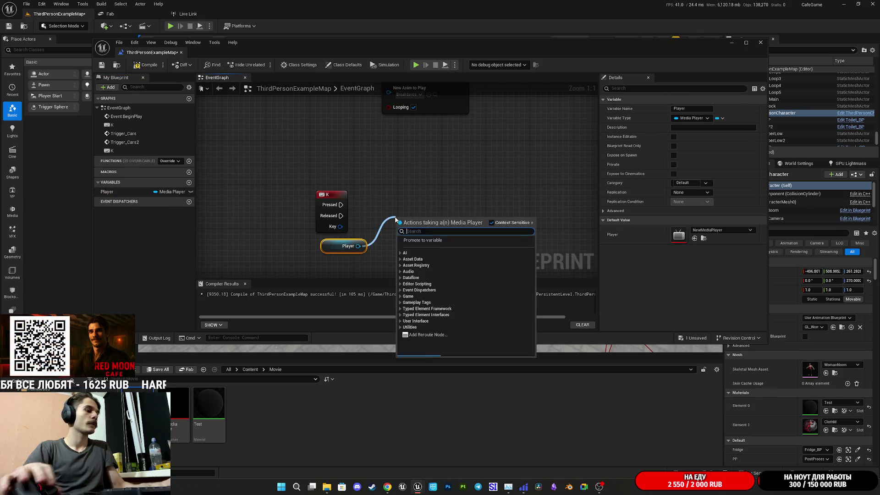
pyautogui.write('open')
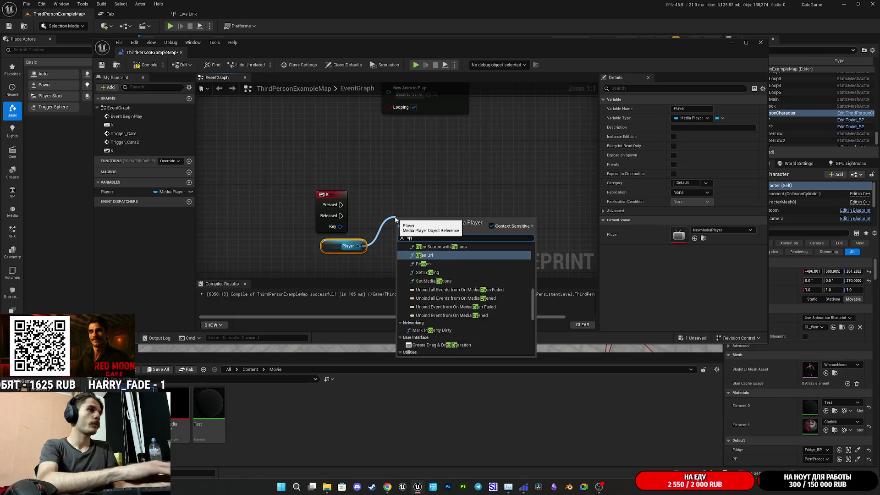
pyautogui.scroll(-1, 434, 301)
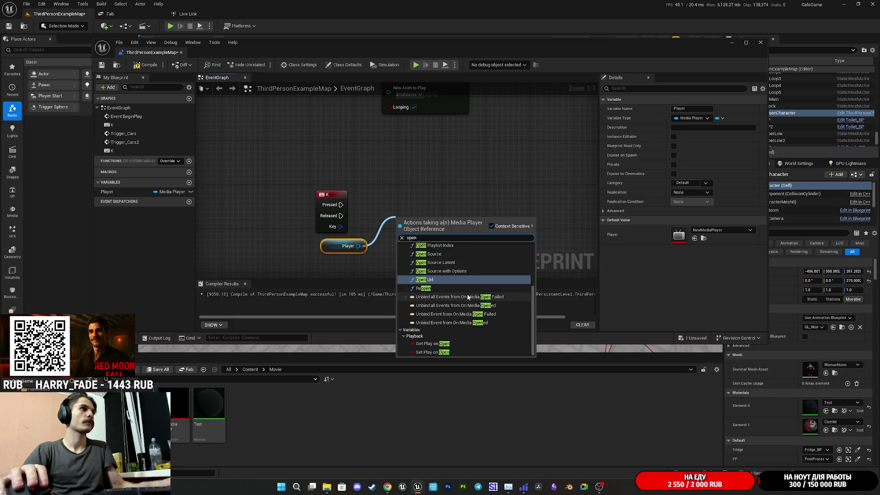
pyautogui.scroll(1, 466, 289)
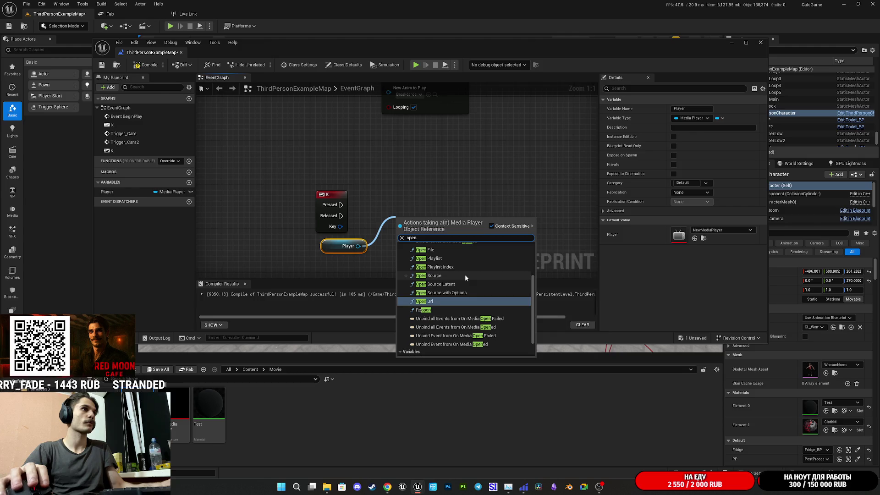
pyautogui.click(456, 275)
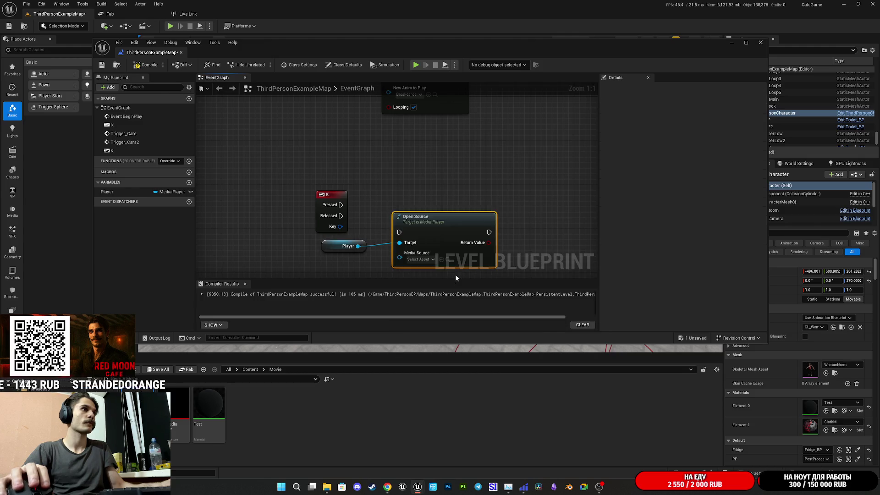
pyautogui.click(420, 260)
pyautogui.click(441, 294)
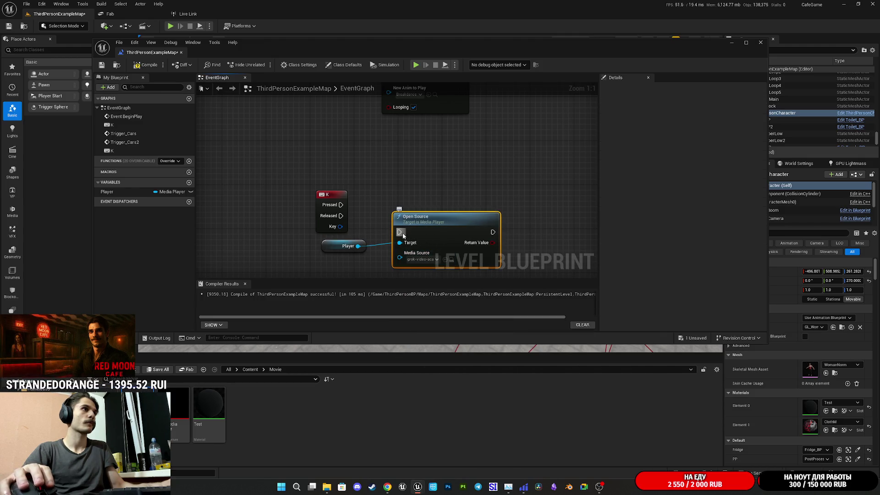
pyautogui.moveTo(459, 237)
pyautogui.mouseDown()
pyautogui.moveTo(425, 209)
pyautogui.moveTo(435, 215)
pyautogui.mouseUp()
# Enable Loop on NewMediaPlayer, save everything, and minimize the Level Blueprint
pyautogui.doubleClick(179, 403)
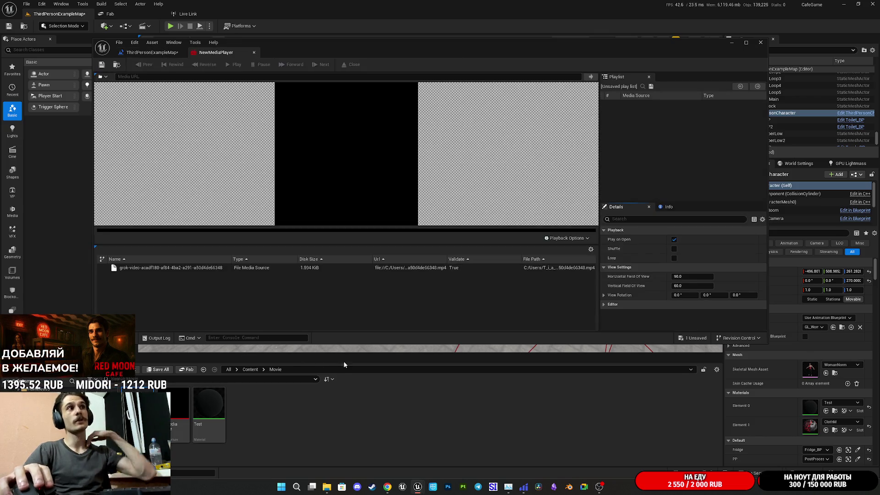
pyautogui.click(674, 258)
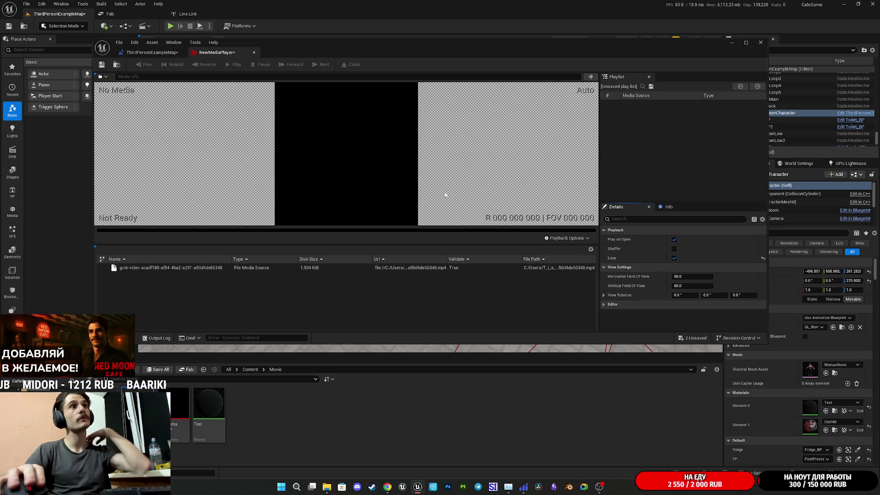
pyautogui.click(152, 53)
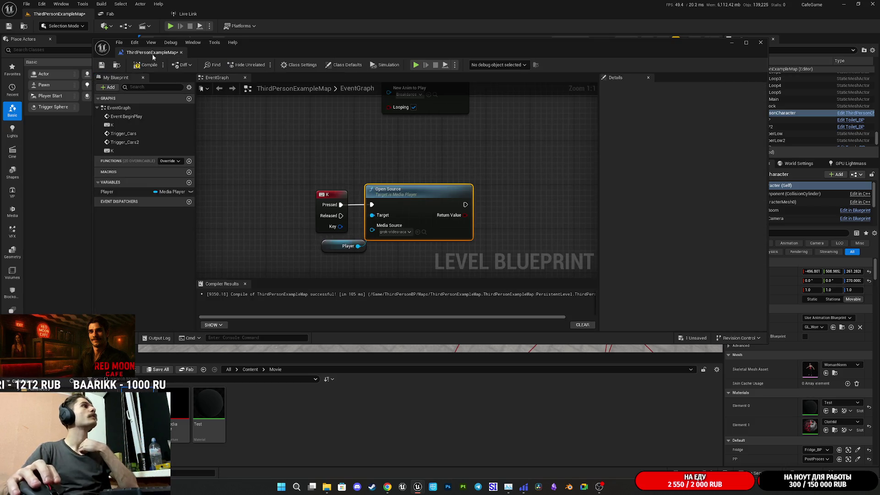
pyautogui.click(100, 66)
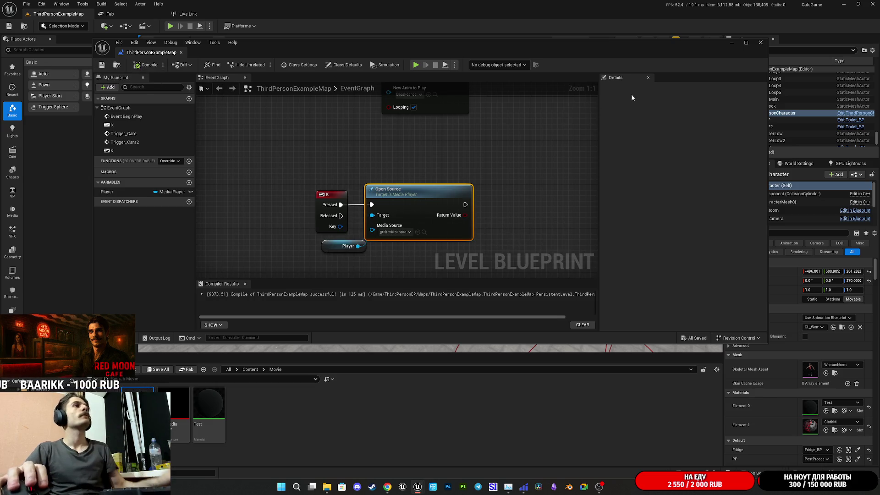
pyautogui.click(731, 45)
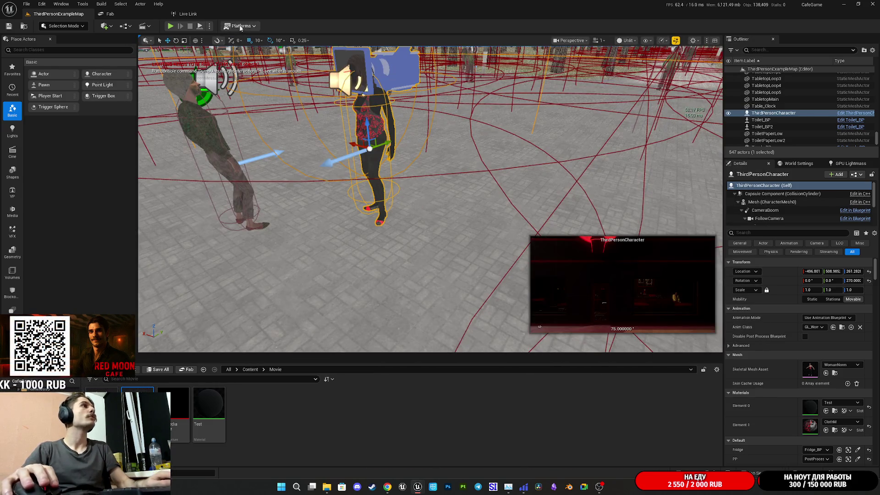
pyautogui.click(170, 26)
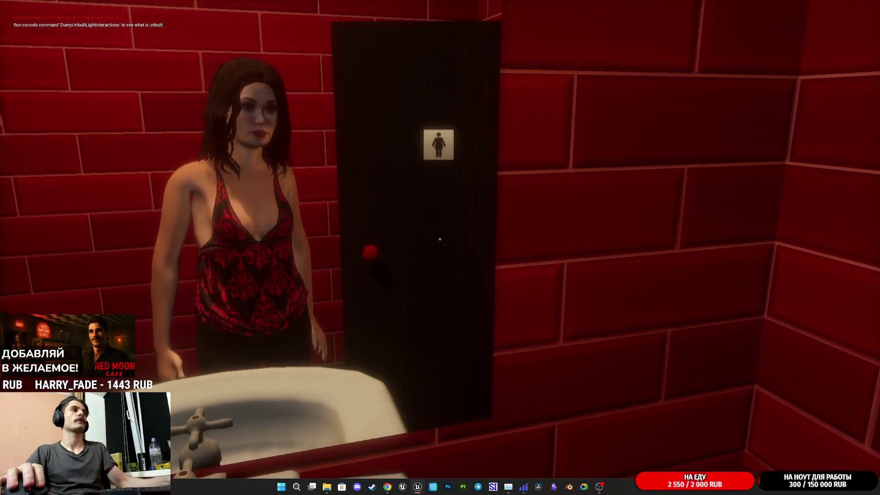
pyautogui.press('F8')
pyautogui.press('Escape')
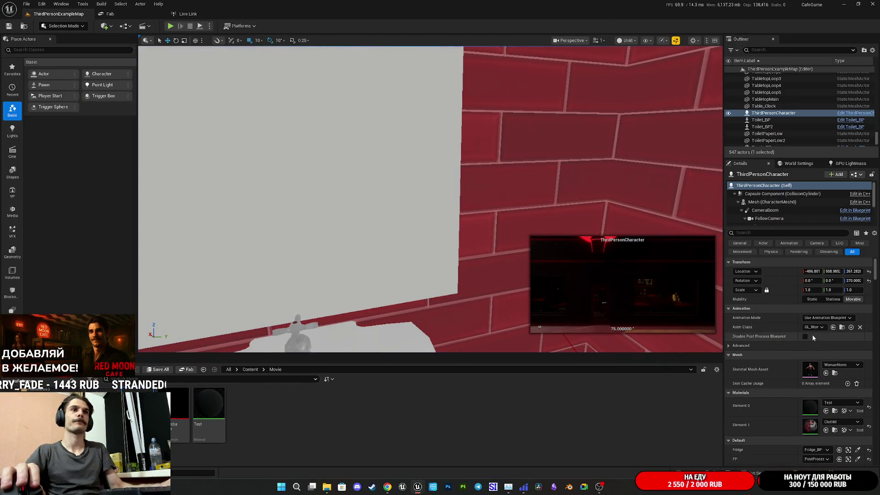
# Reset CharacterMesh0's Element 0 material back to BodyM_V
pyautogui.click(777, 202)
pyautogui.click(869, 445)
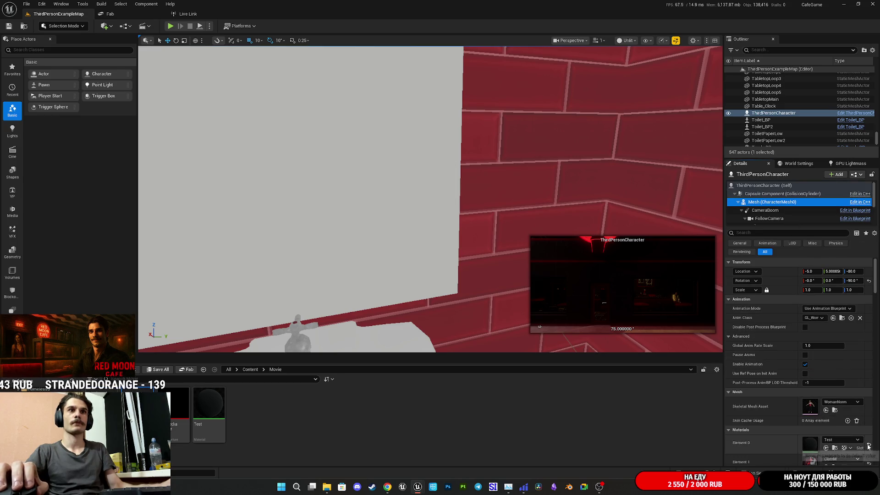
pyautogui.click(845, 448)
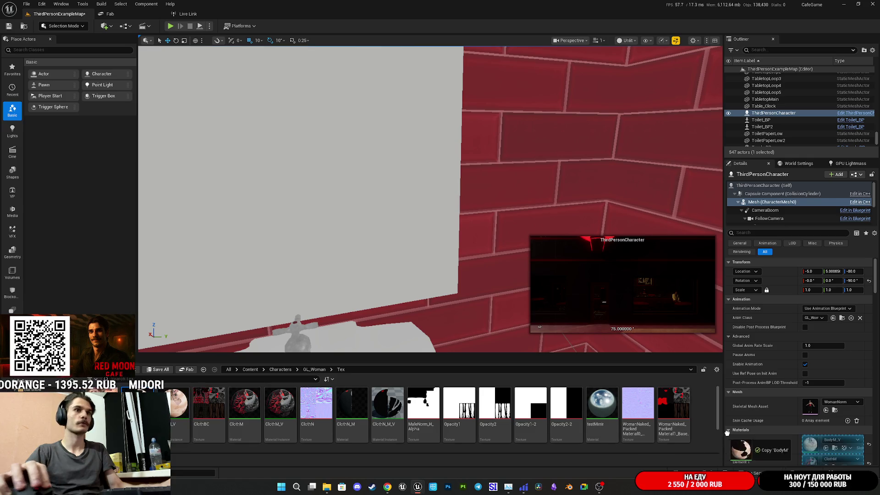
pyautogui.scroll(-3, 766, 221)
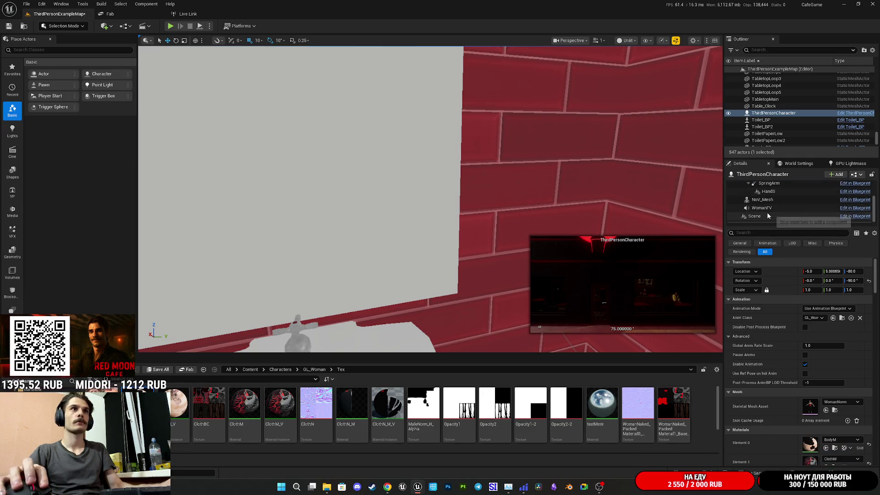
# Apply the Test material from Content/Movie to NoV_Mesh's Element 0
pyautogui.click(762, 199)
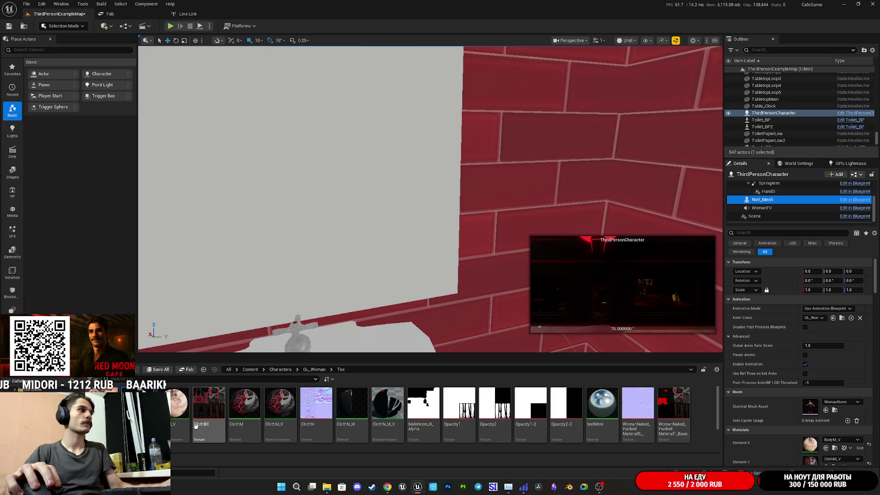
pyautogui.scroll(-1, 314, 437)
pyautogui.scroll(1, 228, 404)
pyautogui.click(251, 369)
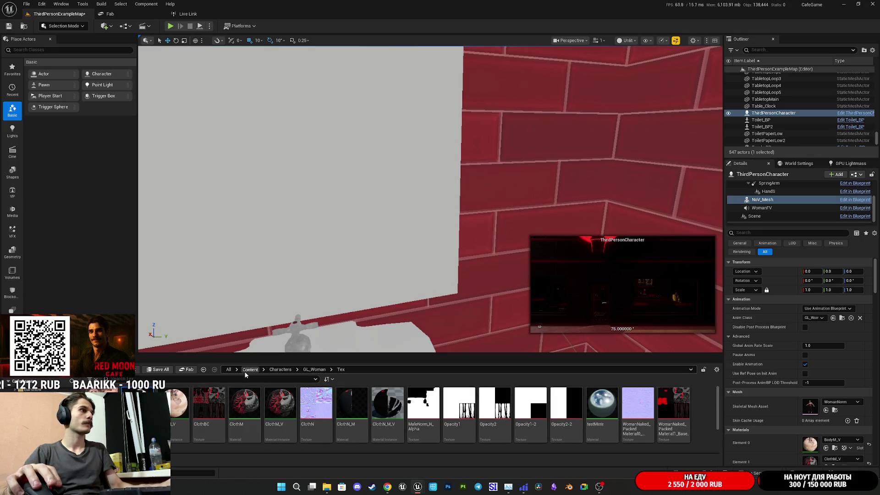
pyautogui.doubleClick(352, 406)
pyautogui.click(208, 408)
pyautogui.moveTo(208, 407)
pyautogui.mouseDown()
pyautogui.moveTo(843, 441)
pyautogui.moveTo(810, 441)
pyautogui.mouseUp()
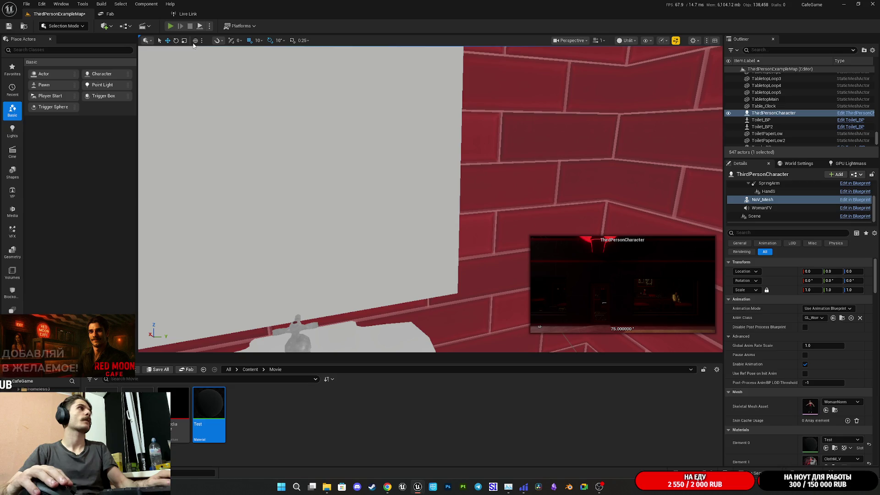
# Play-test full screen and walk into the women's restroom to the mirror
pyautogui.hotkey('alt', 'p')
pyautogui.press('F11')
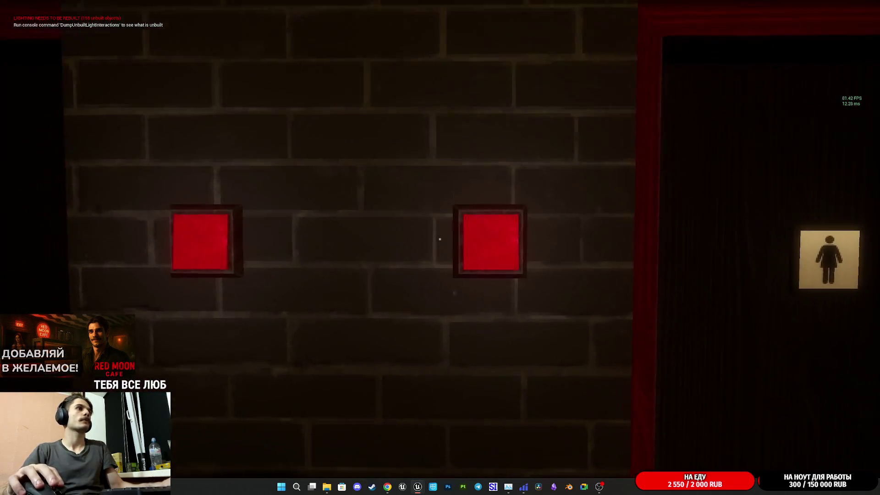
pyautogui.press('w')
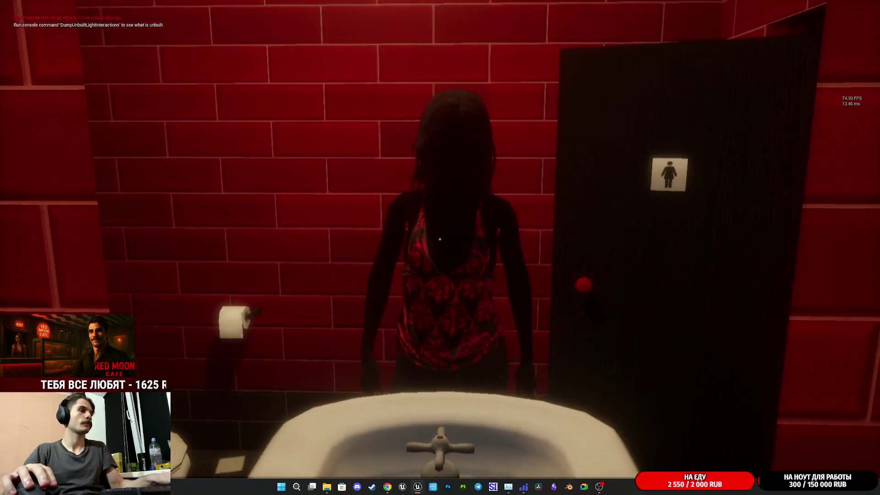
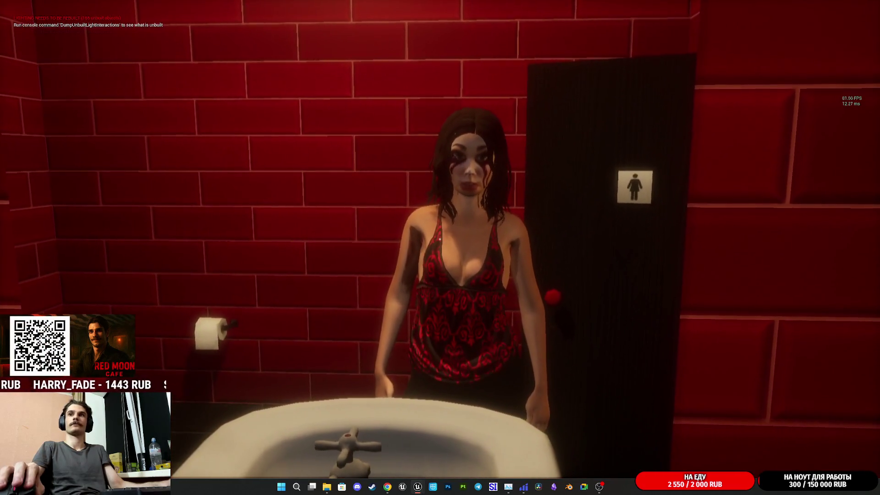
# Stop the game preview, leave the full-screen viewport, and bring up the Grok browser page
pyautogui.press('Escape')
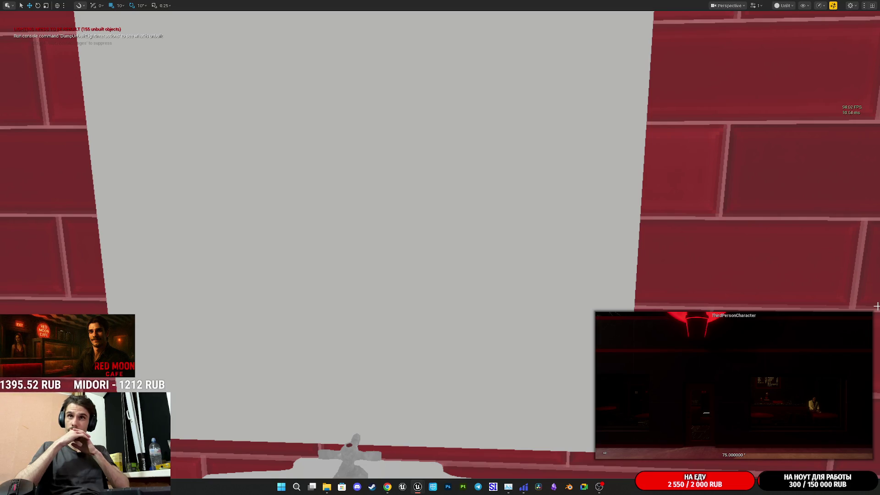
pyautogui.press('F11')
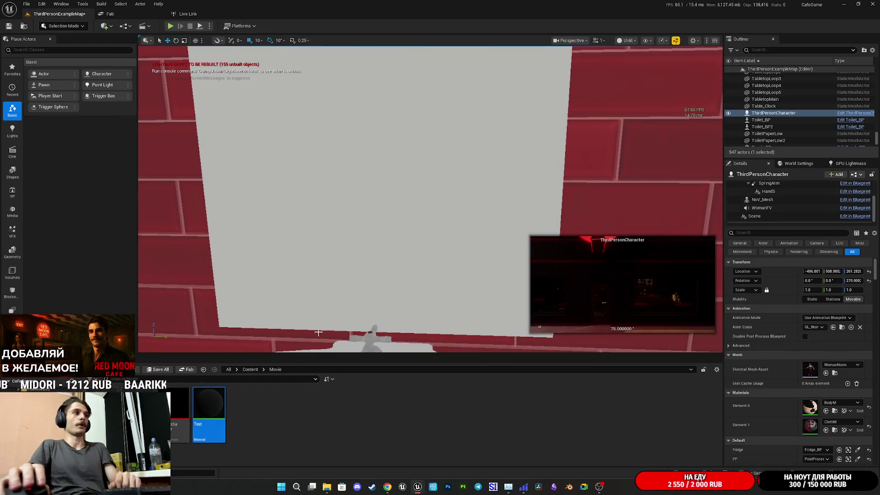
pyautogui.moveTo(425, 486)
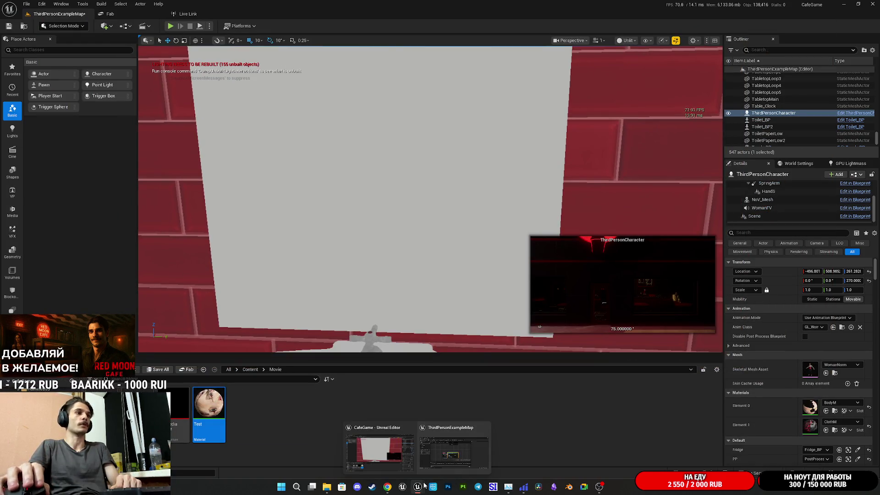
pyautogui.click(463, 453)
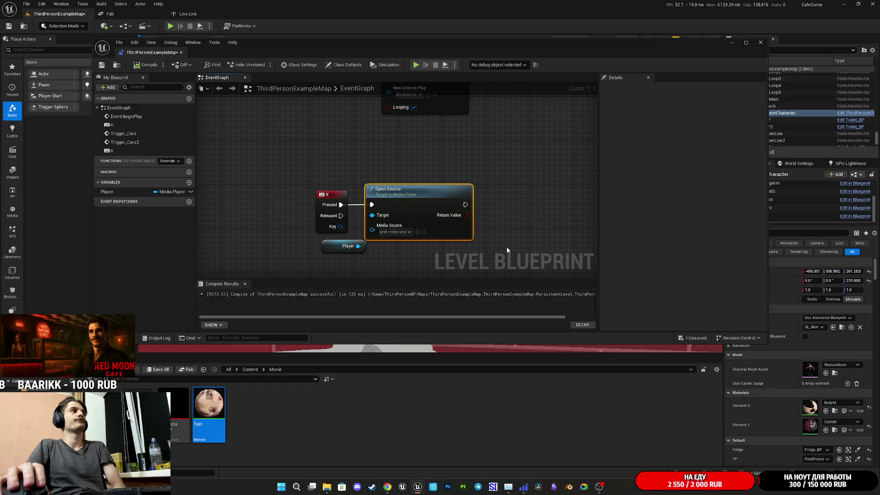
pyautogui.moveTo(387, 487)
pyautogui.click(372, 435)
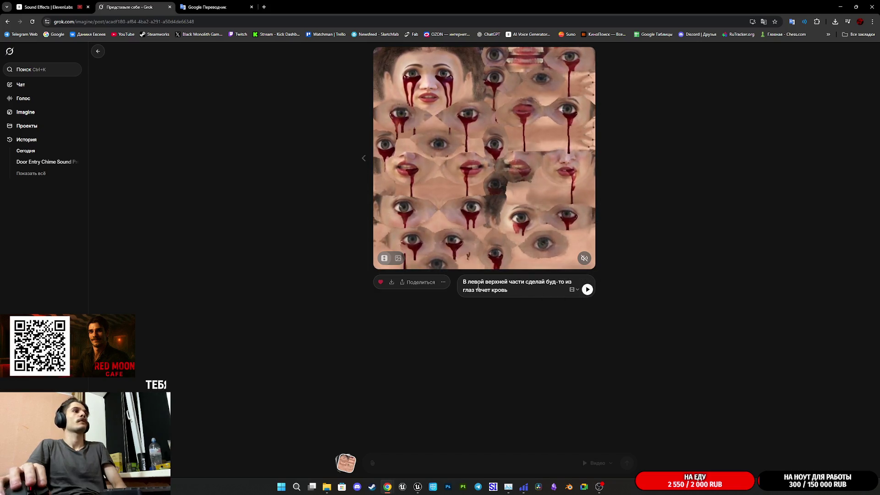
# Rewrite the prompt to 'Только… где лицо…' and append 'Добавь только кровь'
pyautogui.write('Njkmrj')
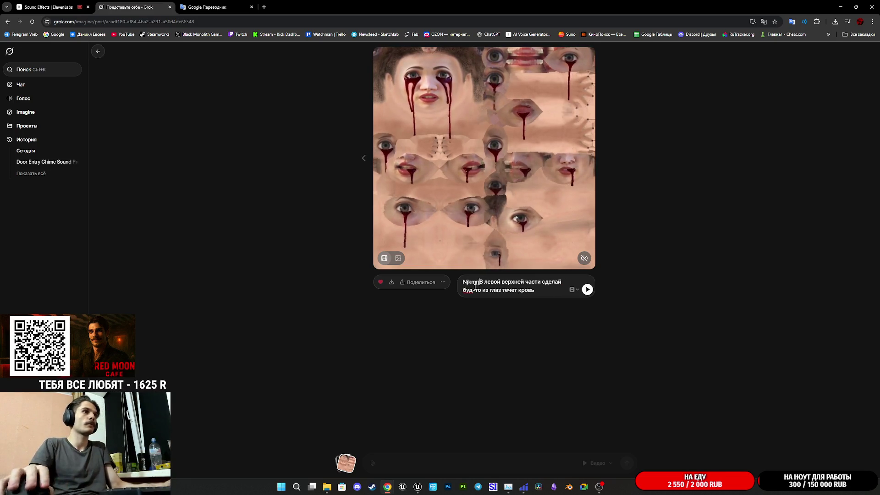
pyautogui.press('BackSpace')
pyautogui.press('BackSpace')
pyautogui.press('BackSpace')
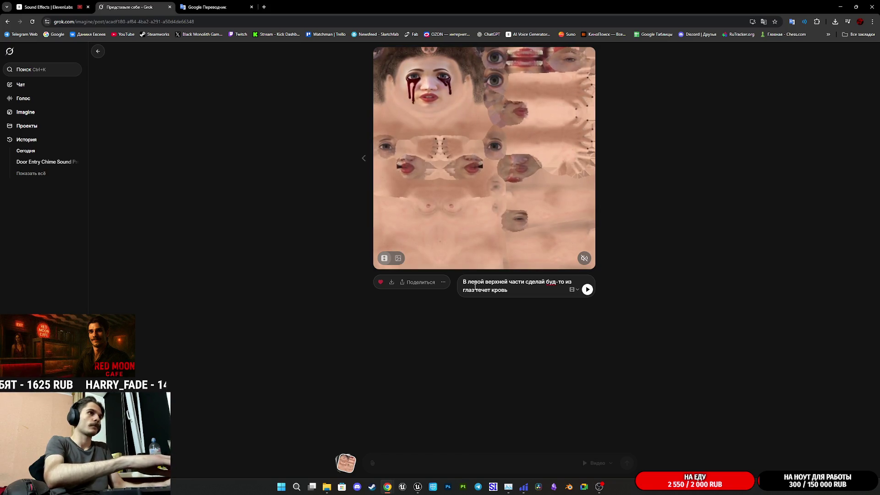
pyautogui.write('Только в')
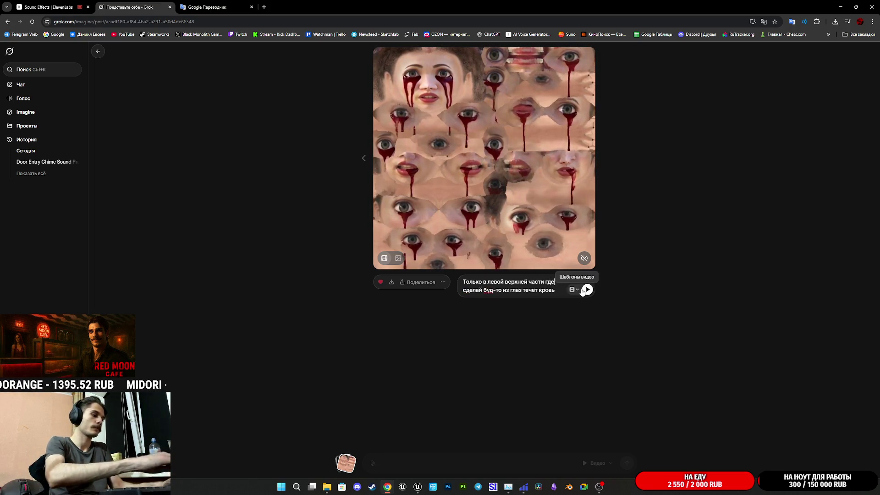
pyautogui.write('лицо')
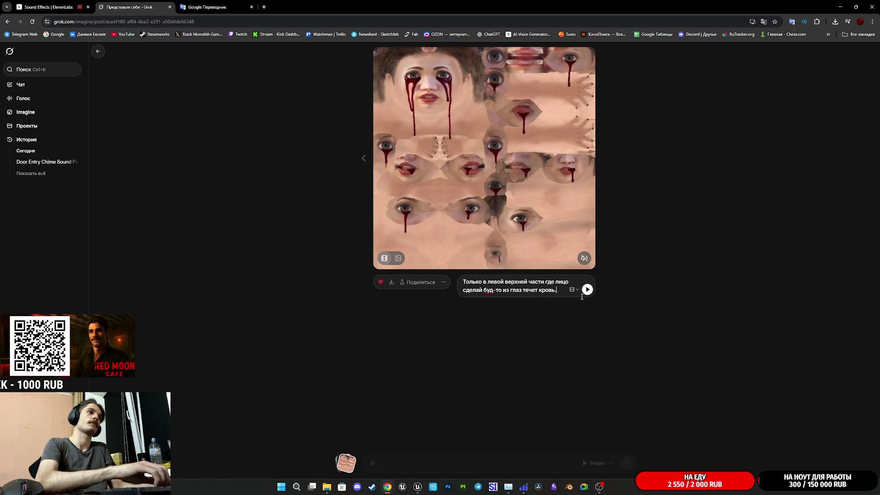
pyautogui.write('Доб')
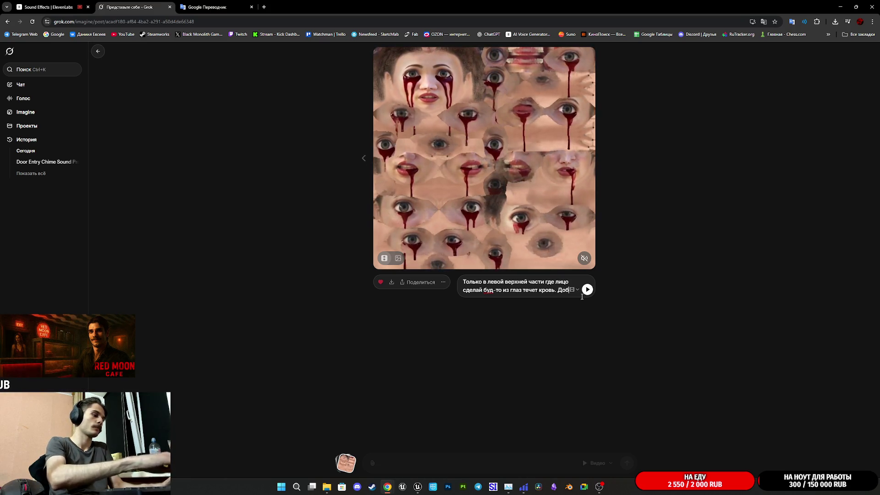
pyautogui.write('авь только кровь')
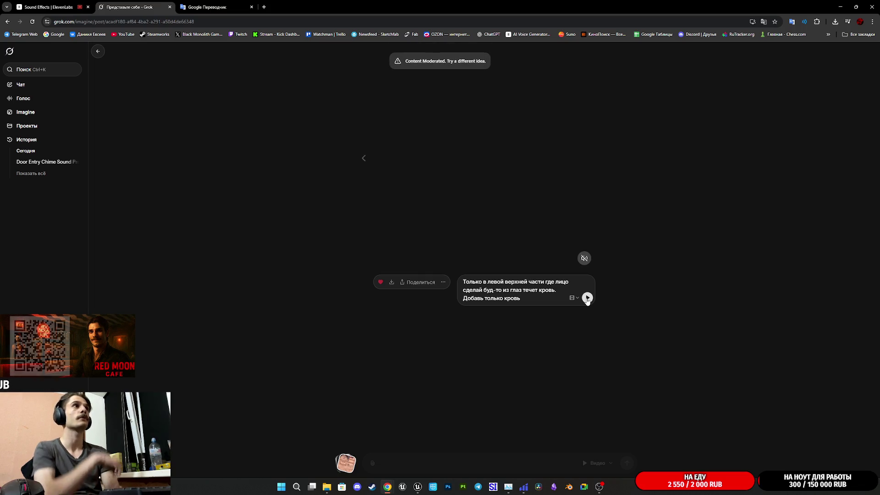
# Regenerate the video from the revised prompt, then switch to File Explorer for the BaseColor texture
pyautogui.click(587, 298)
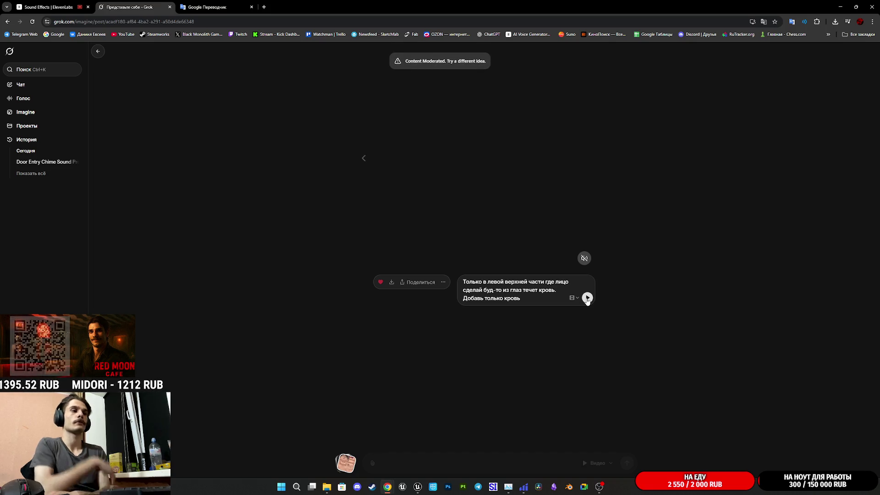
pyautogui.moveTo(327, 486)
pyautogui.click(326, 447)
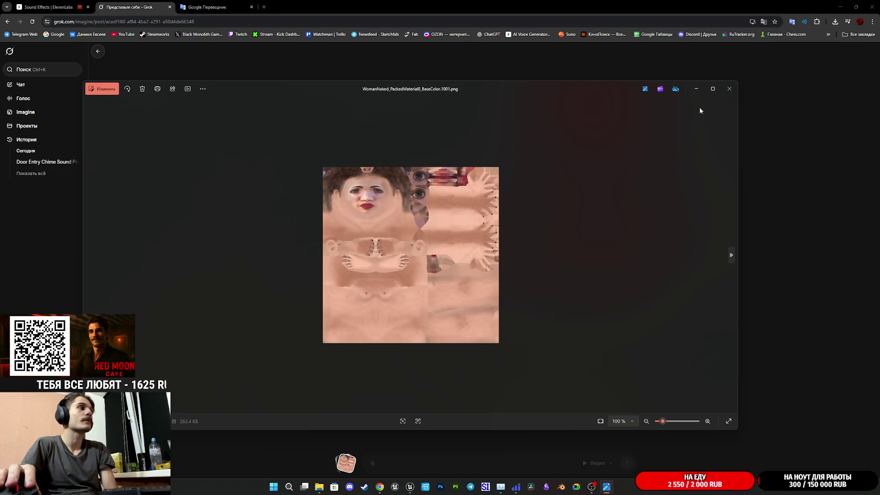
# Enter Photos edit mode and undo stray adjustment and crop changes, keeping the full 512x512 image
pyautogui.click(101, 88)
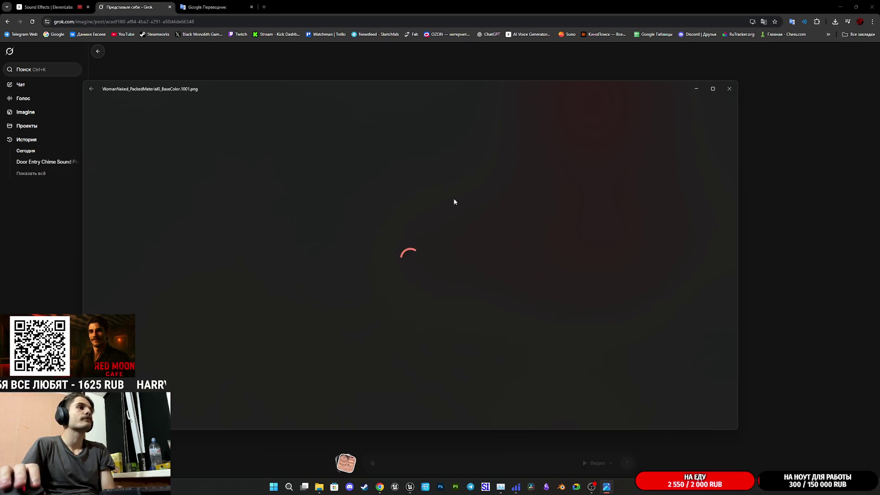
pyautogui.scroll(2, 367, 284)
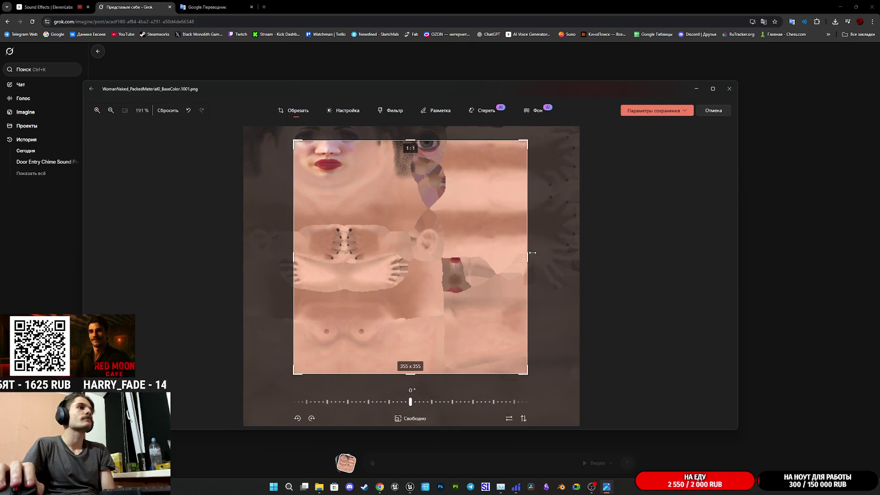
pyautogui.click(353, 112)
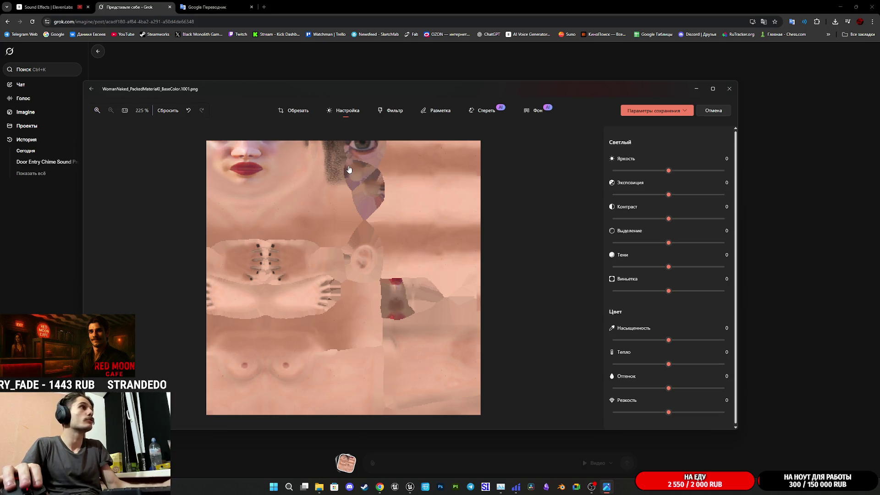
pyautogui.hotkey('ctrl', 'z')
pyautogui.click(295, 111)
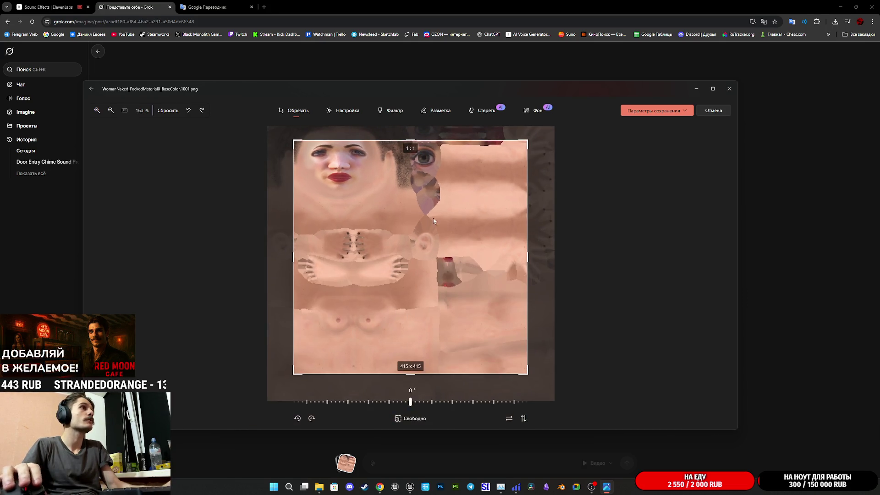
pyautogui.hotkey('ctrl', 'z')
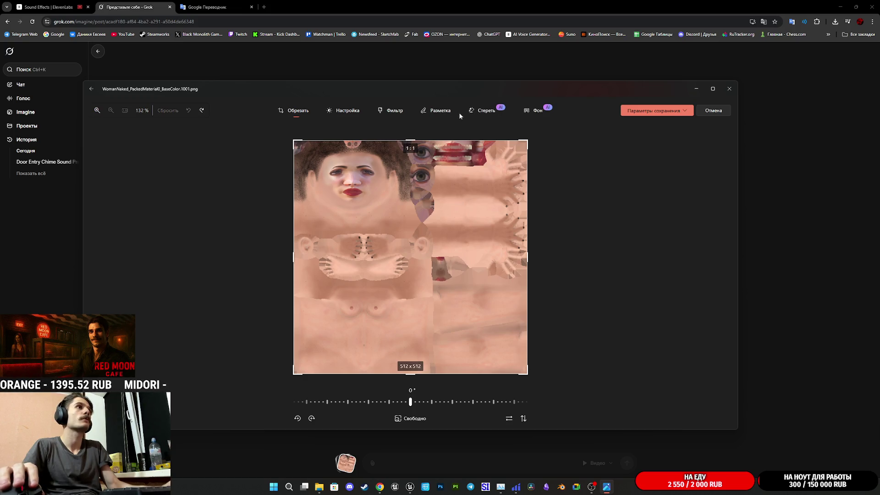
# Use generative erase to remove both nipples from the chest of the texture
pyautogui.click(483, 113)
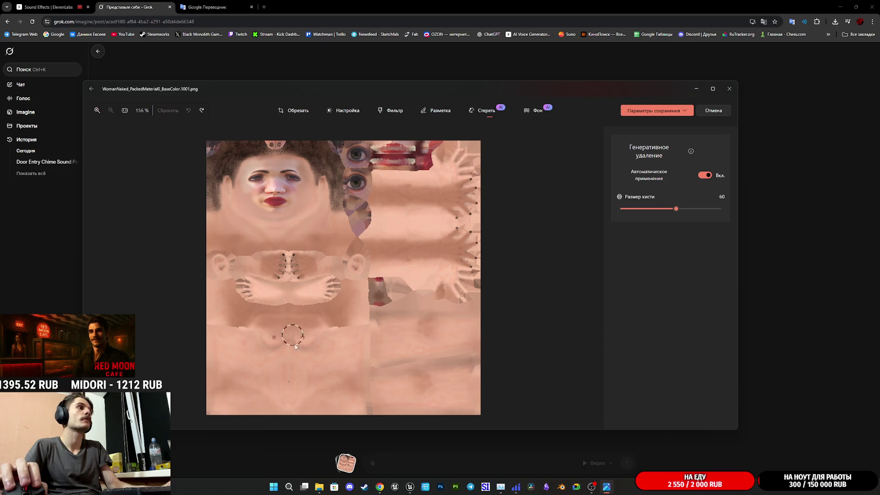
pyautogui.scroll(4, 303, 343)
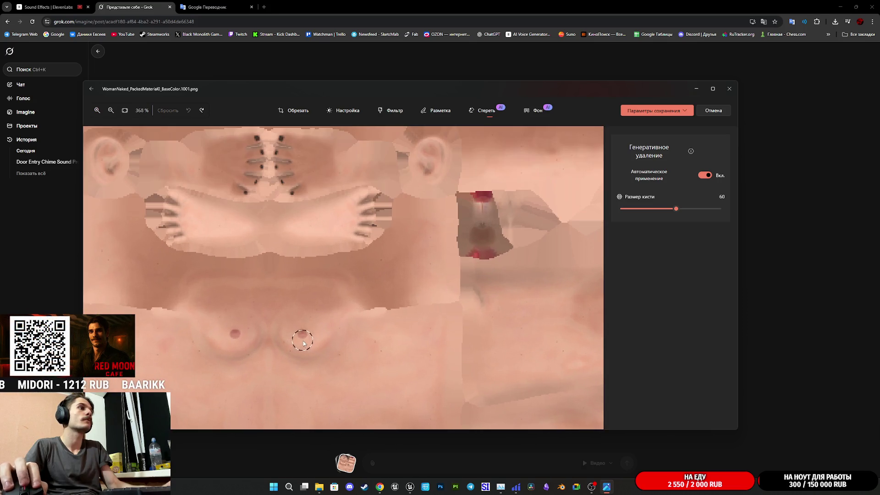
pyautogui.click(305, 338)
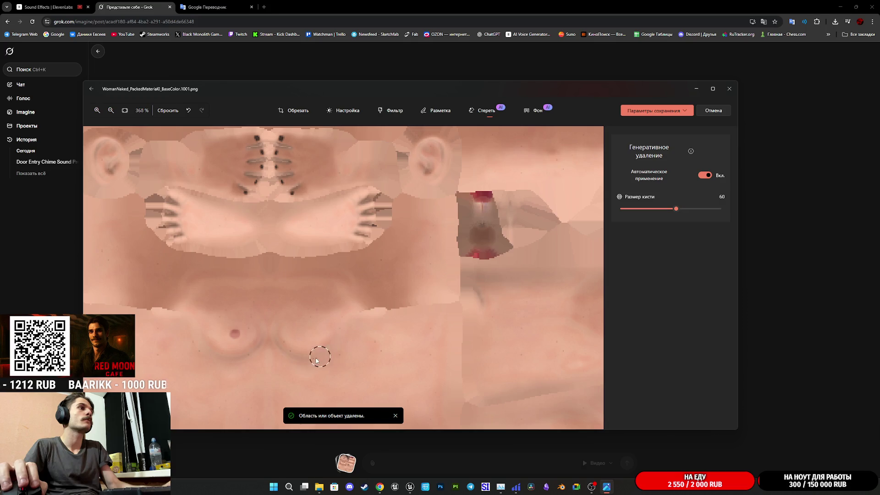
pyautogui.click(240, 341)
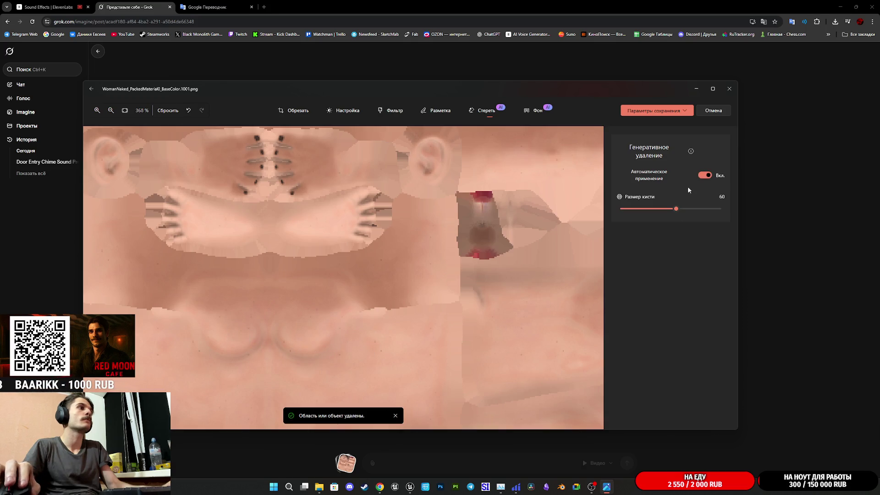
pyautogui.scroll(-4, 543, 274)
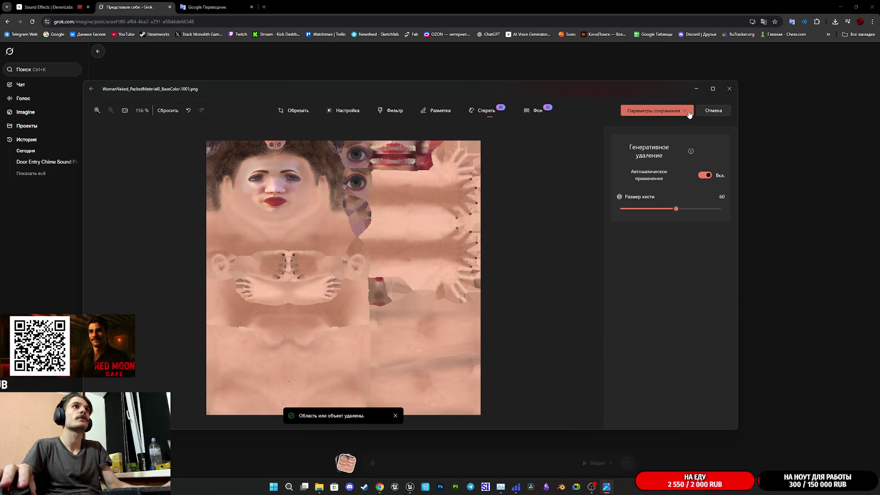
# Save the edited texture over WomanNaked_PackedMaterial0_BaseColor.1001.png
pyautogui.click(679, 111)
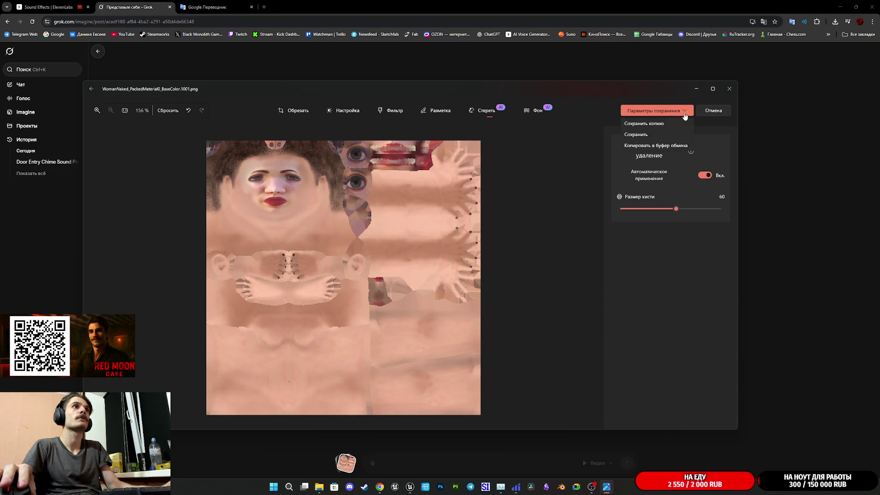
pyautogui.click(655, 126)
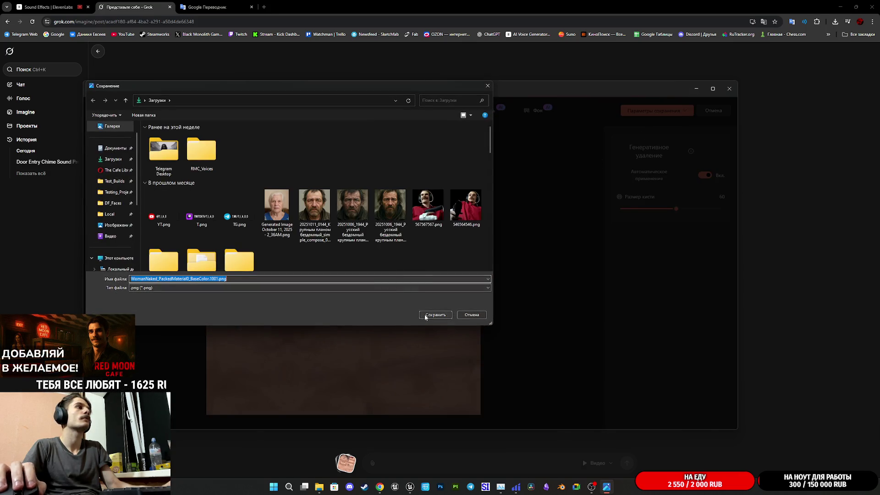
pyautogui.click(425, 317)
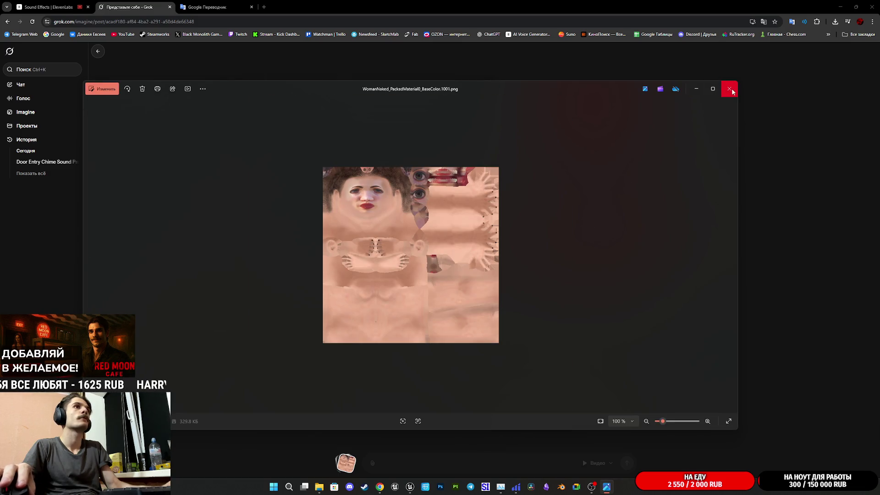
# Close the texture viewer, select the bleeding-eyes prompt text, and return to the Unreal level blueprint
pyautogui.click(732, 91)
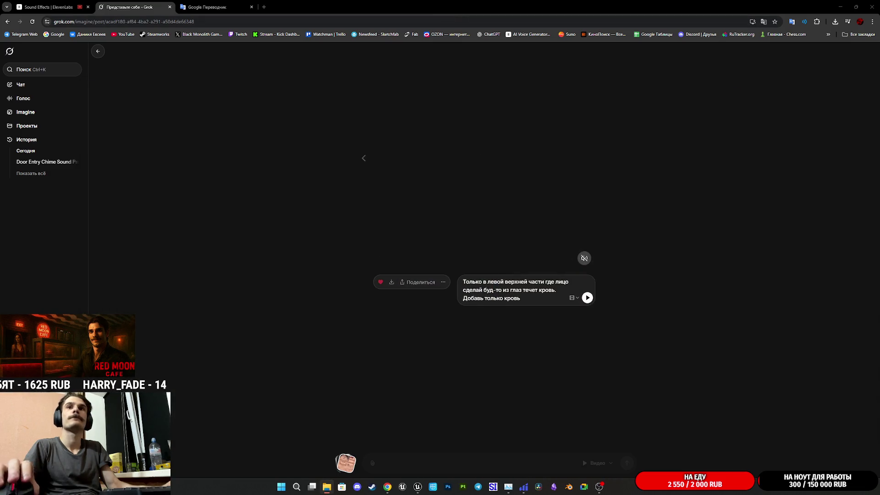
pyautogui.moveTo(564, 300); pyautogui.dragTo(456, 277)
pyautogui.hotkey('ctrl', 'c')
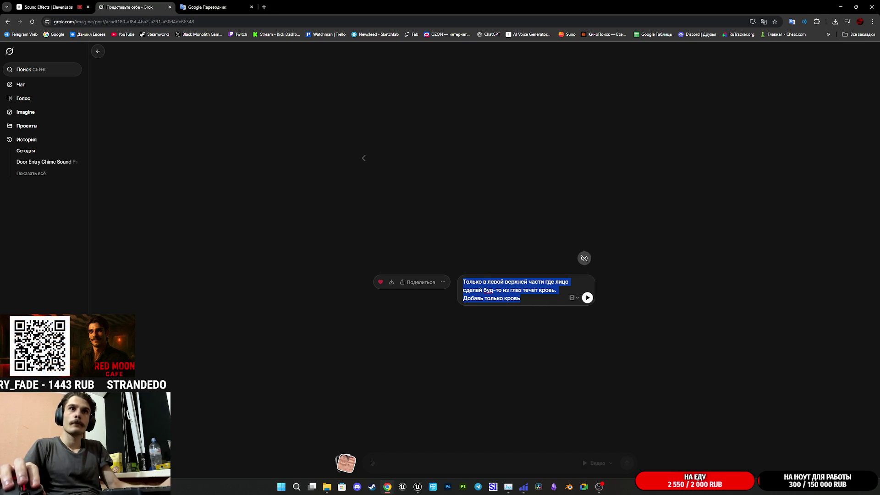
pyautogui.hotkey('alt', 'Tab')
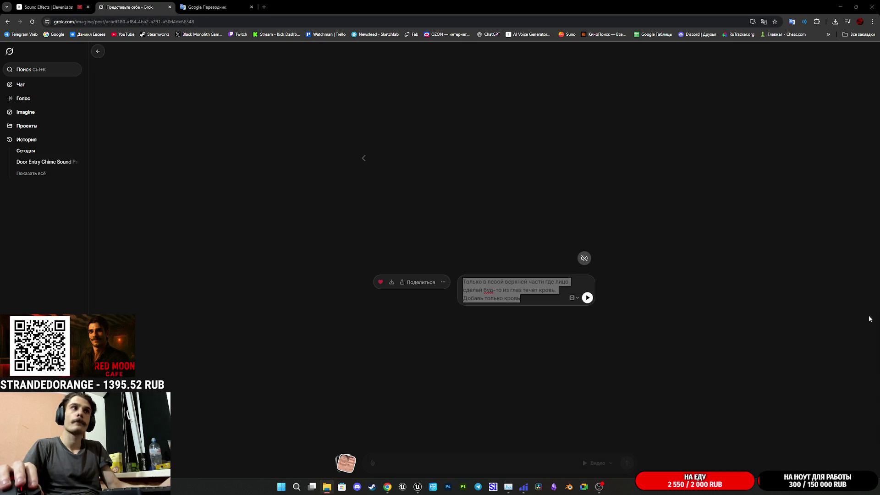
pyautogui.click(485, 238)
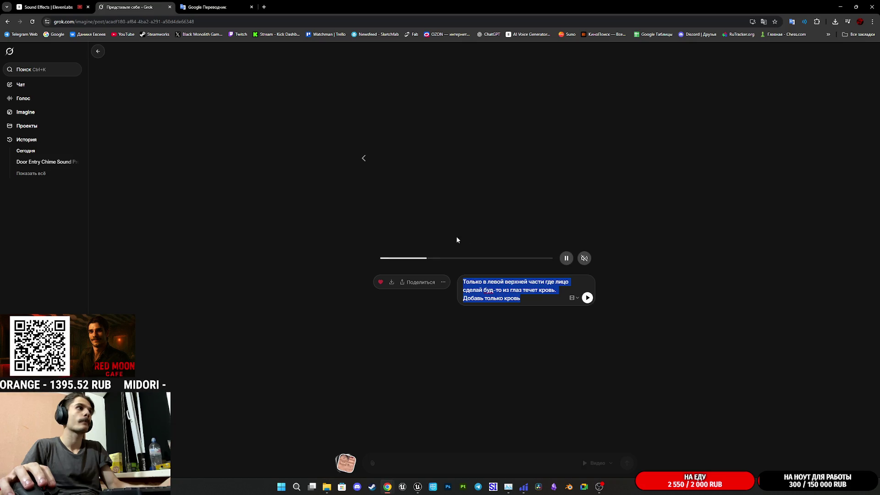
pyautogui.hotkey('alt', 'Tab')
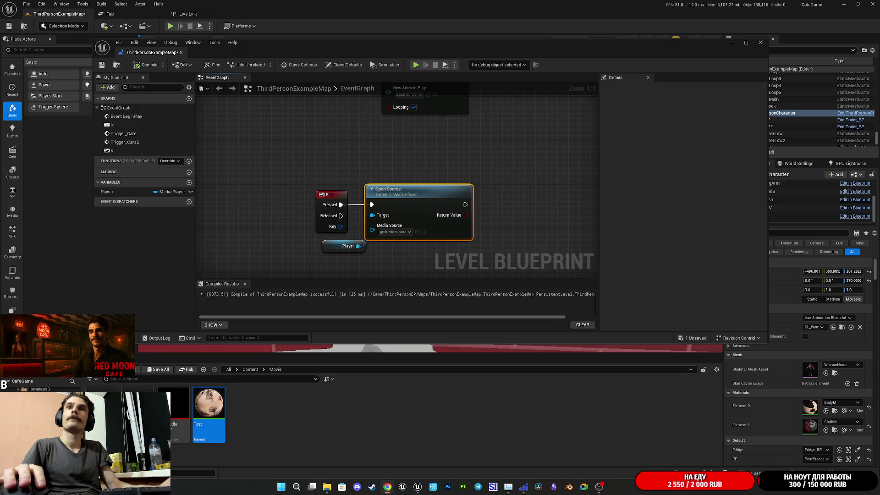
# Bring the Grok browser window in front of Unreal and maximize it
pyautogui.hotkey('alt', 'Tab')
pyautogui.doubleClick(470, 94)
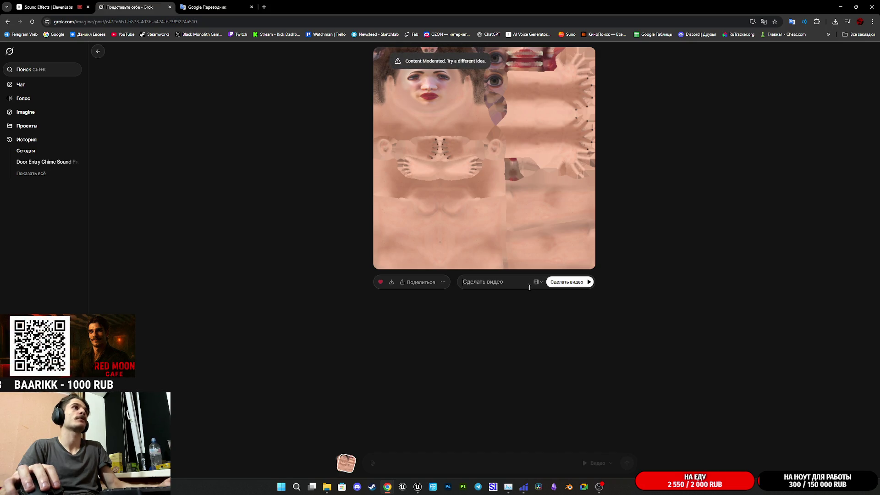
# Paste the upper-left-face bleeding-eyes prompt into Make video and generate the video
pyautogui.hotkey('ctrl', 'v')
pyautogui.click(587, 297)
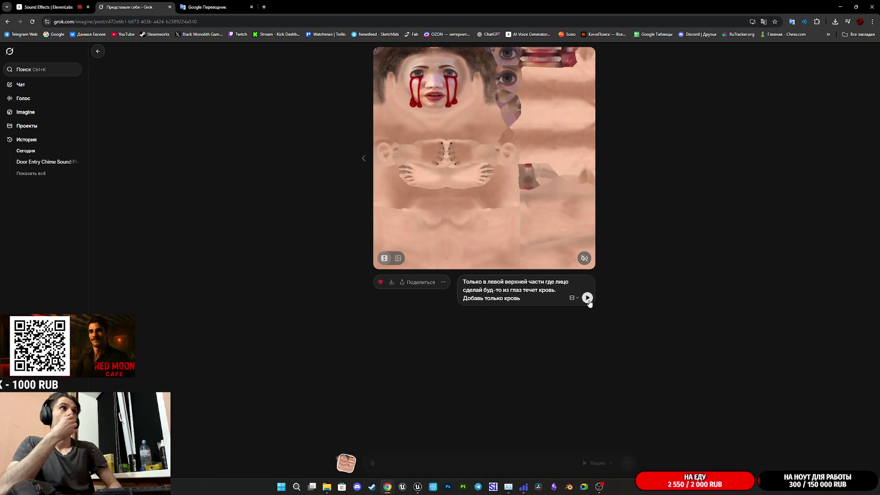
pyautogui.click(529, 299)
# Append '. Камера статична', regenerate, and download the resulting grok-video MP4
pyautogui.write('. Камер')
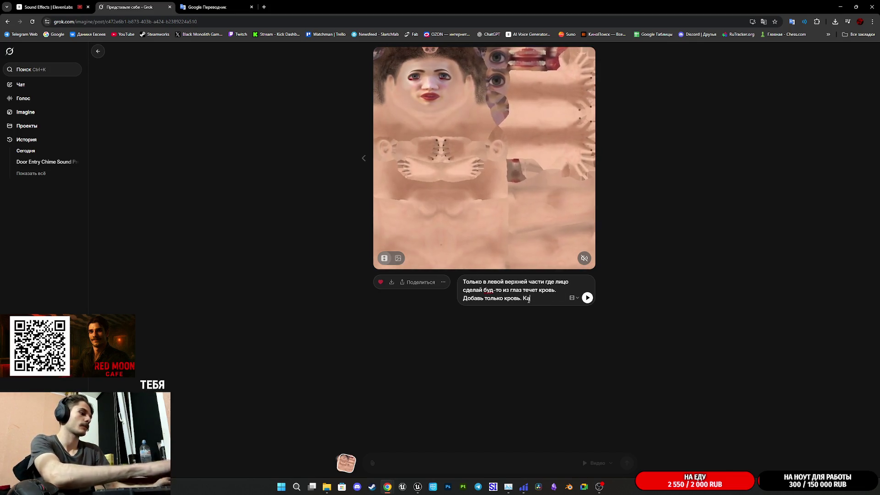
pyautogui.write('а с')
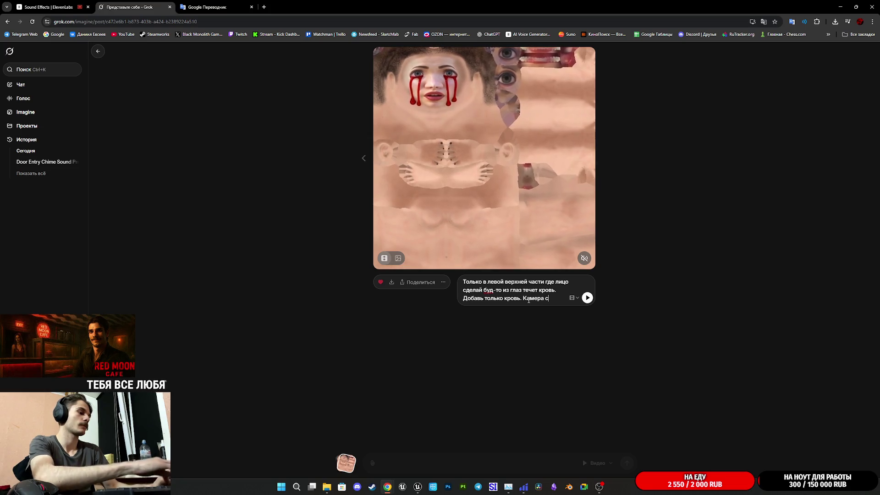
pyautogui.write('татична')
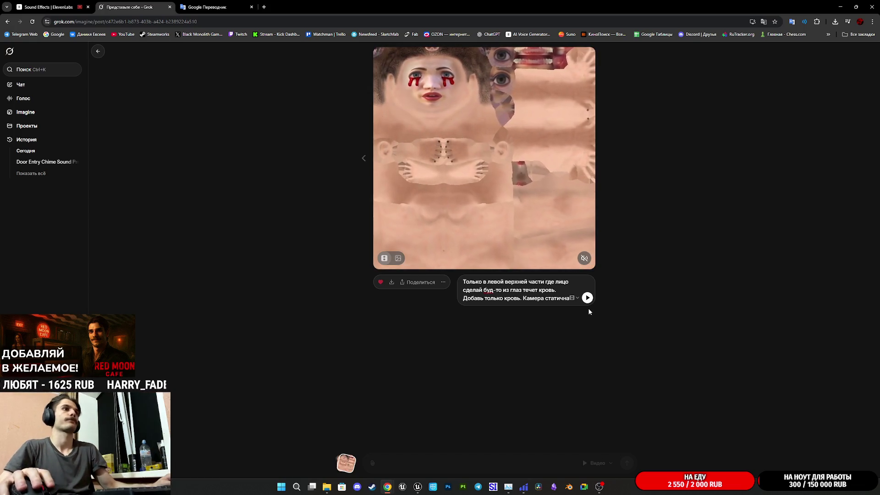
pyautogui.click(587, 298)
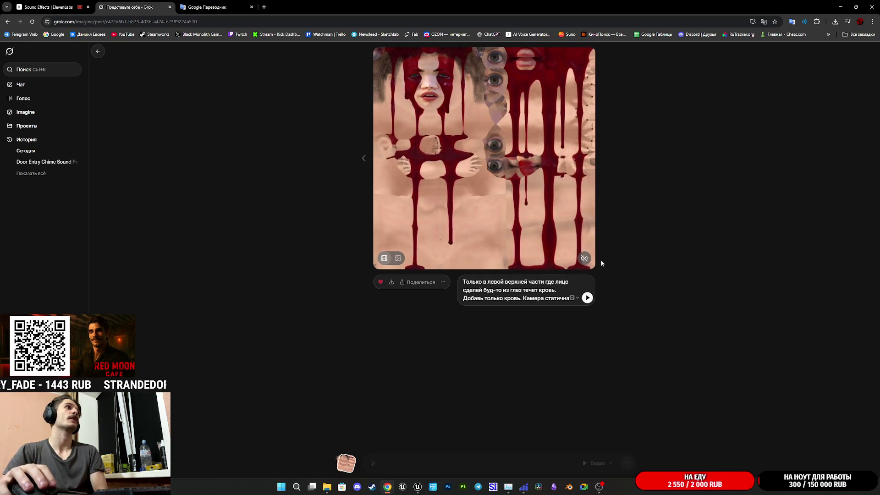
pyautogui.click(392, 282)
pyautogui.click(343, 212)
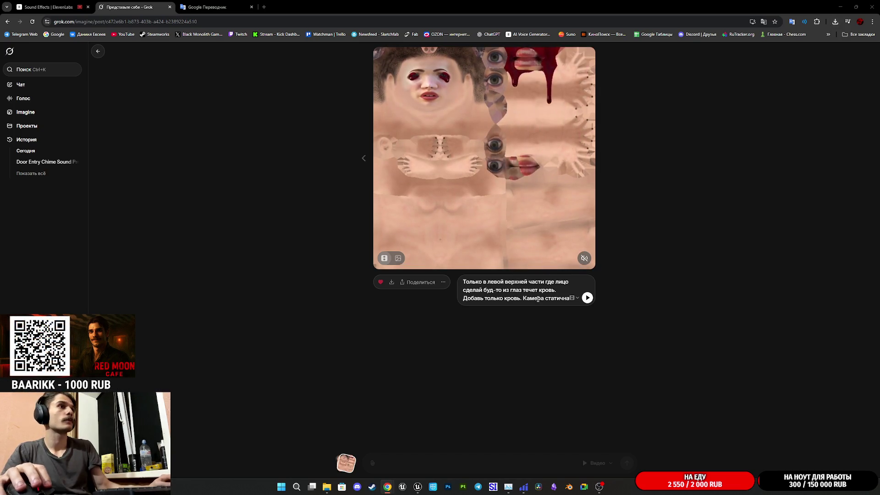
# Replace the Russian prompt with the detailed English bleeding-eyes prompt, regenerate, then minimize Chrome
pyautogui.moveTo(462, 279); pyautogui.dragTo(614, 325)
pyautogui.hotkey('ctrl', 'v')
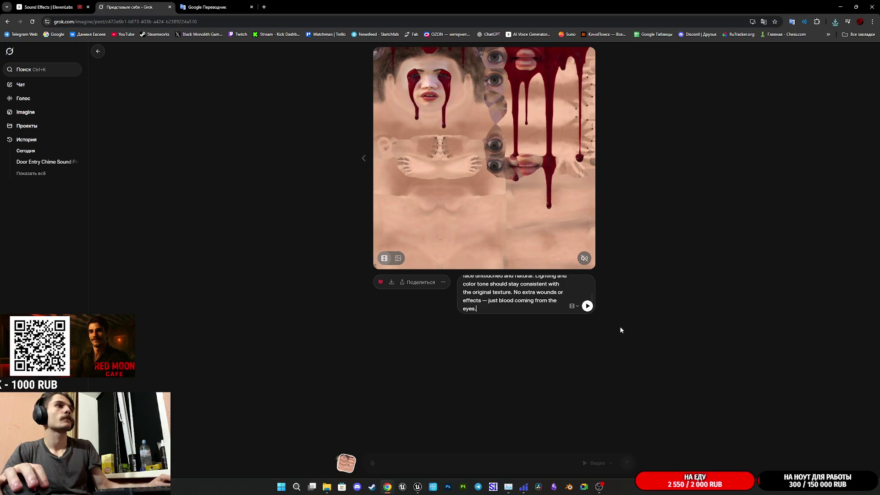
pyautogui.click(587, 306)
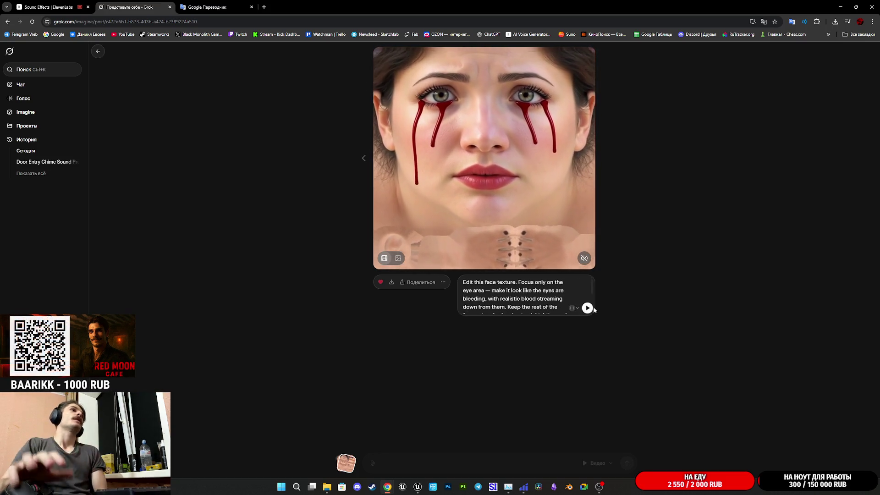
pyautogui.click(154, 4)
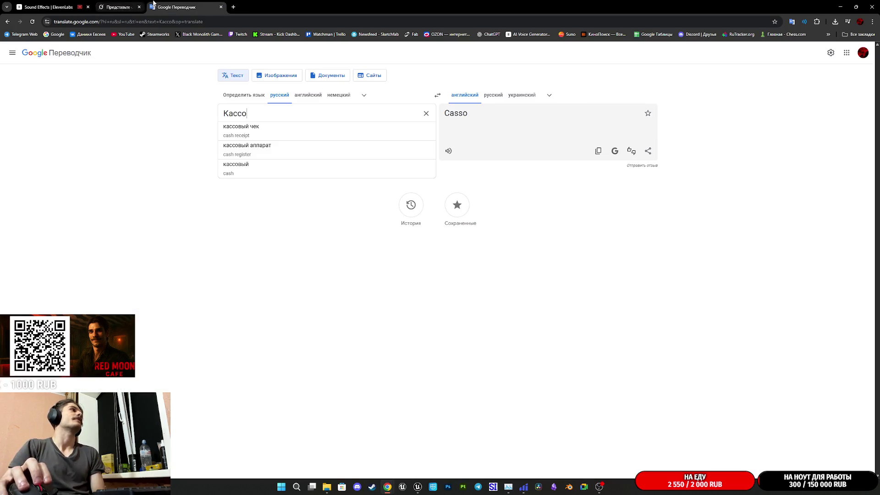
pyautogui.click(841, 5)
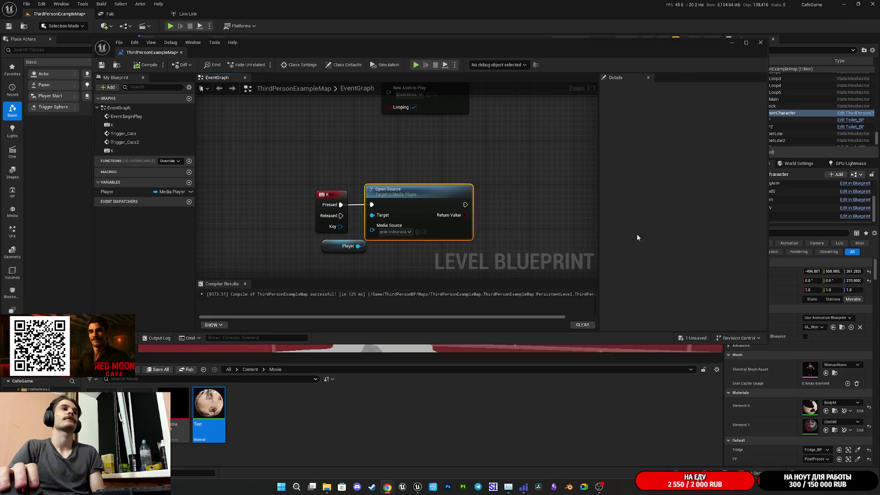
# Wire the new grok video into the Open Source node's Media Source, compile, and close the blueprint
pyautogui.click(292, 424)
pyautogui.moveTo(329, 488)
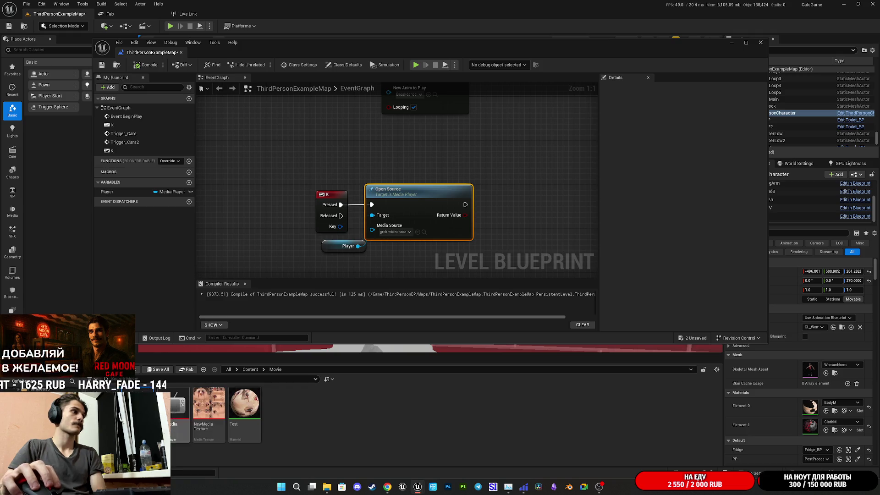
pyautogui.moveTo(178, 407)
pyautogui.mouseDown()
pyautogui.moveTo(418, 249)
pyautogui.moveTo(394, 232)
pyautogui.mouseUp()
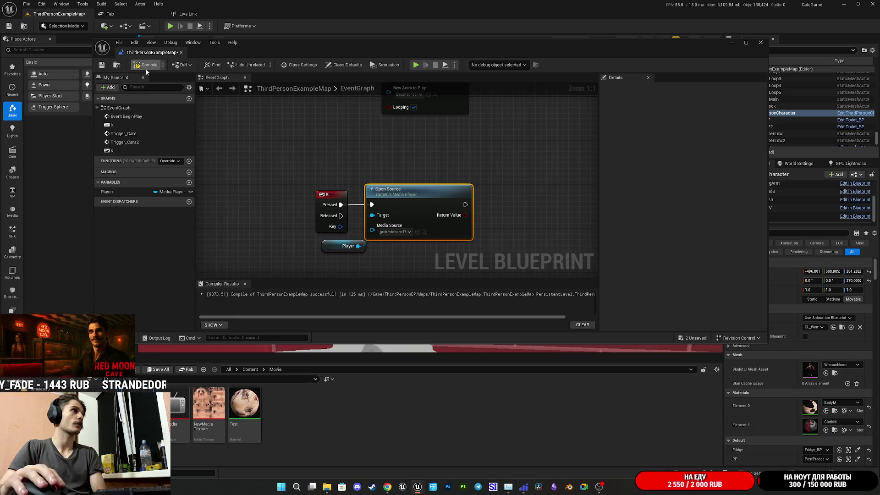
pyautogui.click(105, 64)
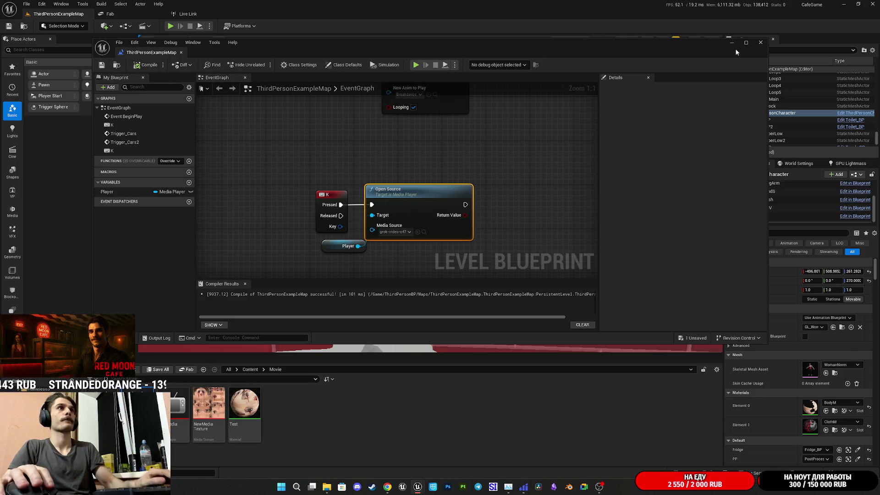
pyautogui.click(633, 35)
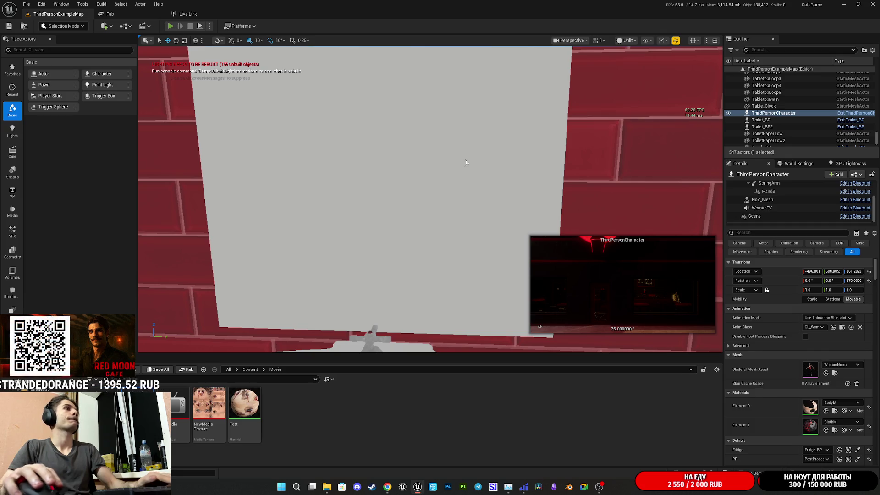
pyautogui.hotkey('alt', 'p')
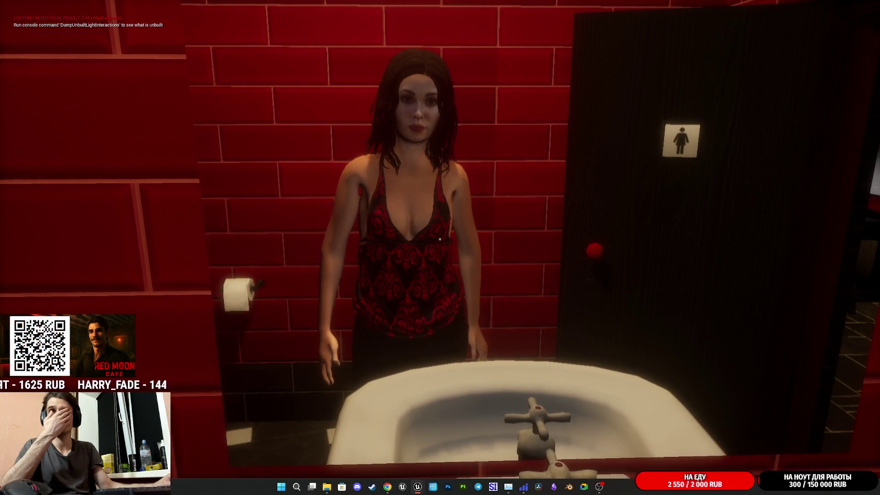
pyautogui.press('Escape')
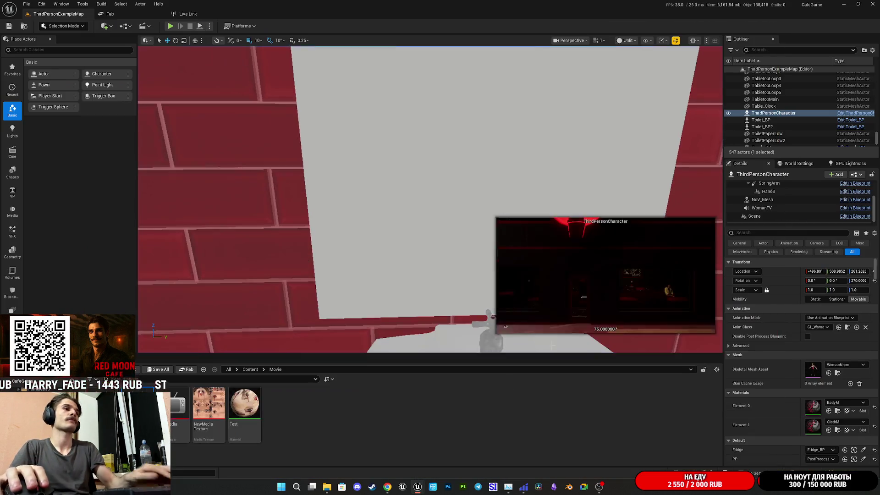
pyautogui.moveTo(389, 485)
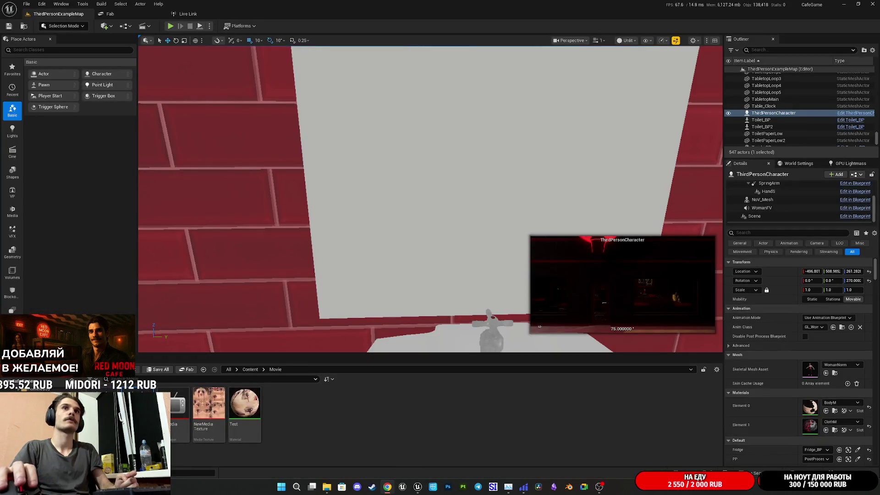
pyautogui.hotkey('alt', 'Tab')
pyautogui.doubleClick(306, 72)
pyautogui.click(101, 7)
pyautogui.write('пкщл')
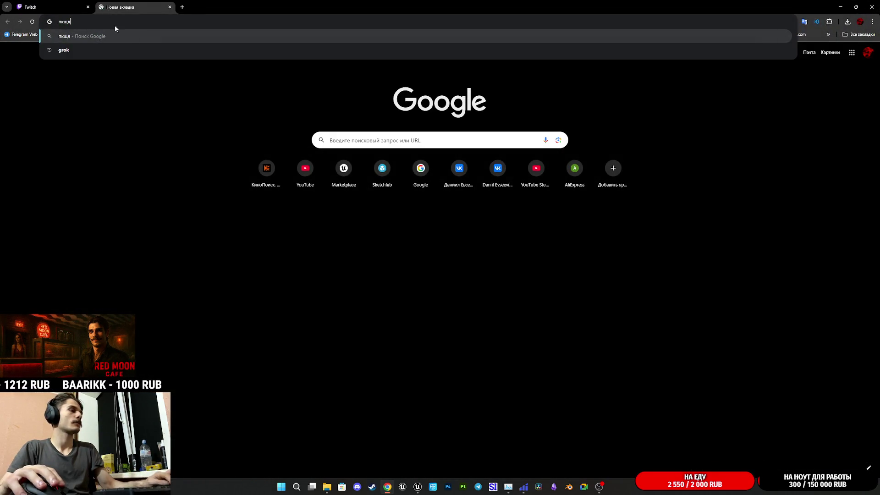
pyautogui.press('Escape')
pyautogui.hotkey('alt', 'Tab')
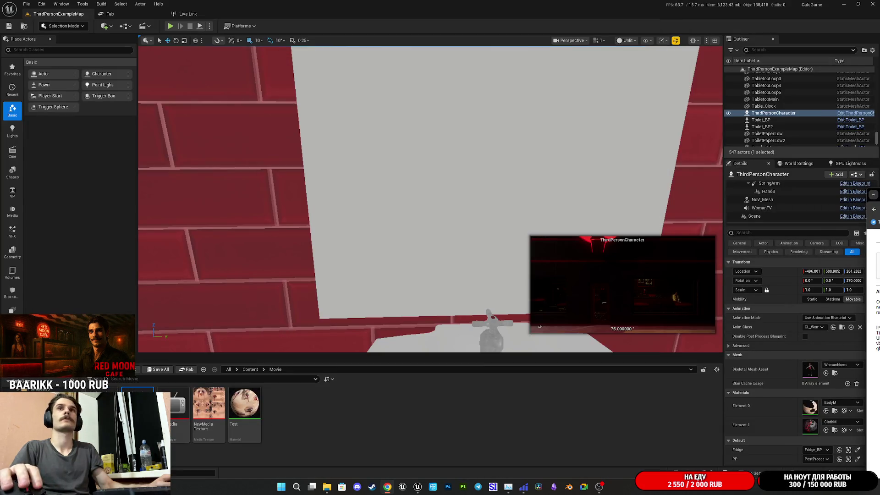